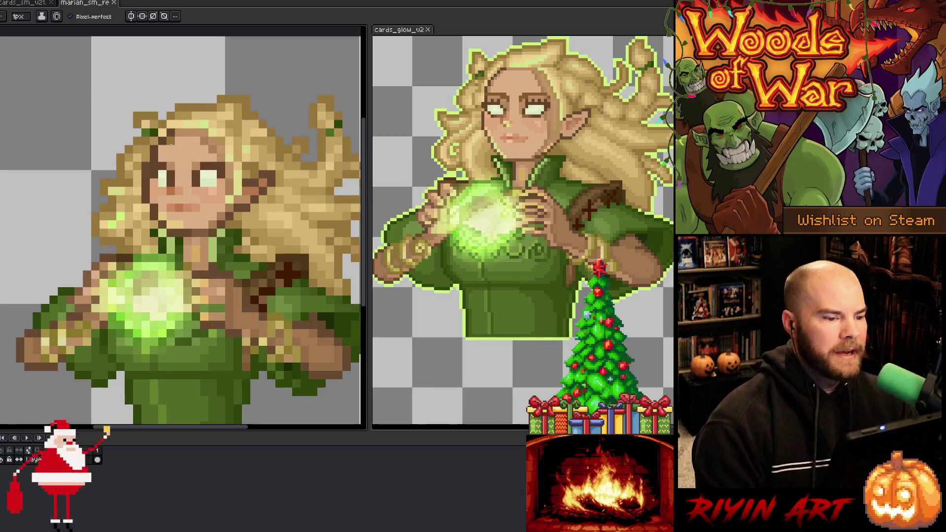
Step: Touch up two pixels on the small elf bust and recentre it in its view
alt+click(238, 117)
click(262, 274)
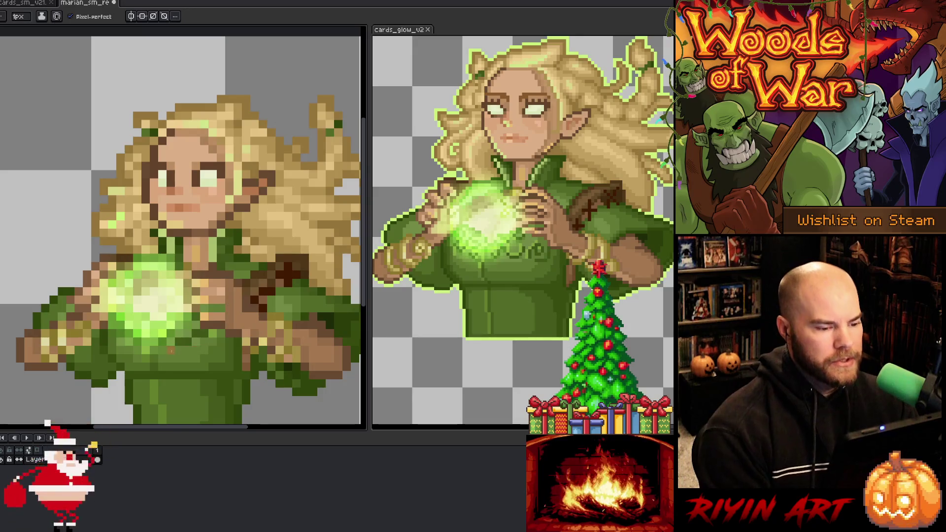
scroll(232, 303, down, 3)
scroll(231, 303, up, 2)
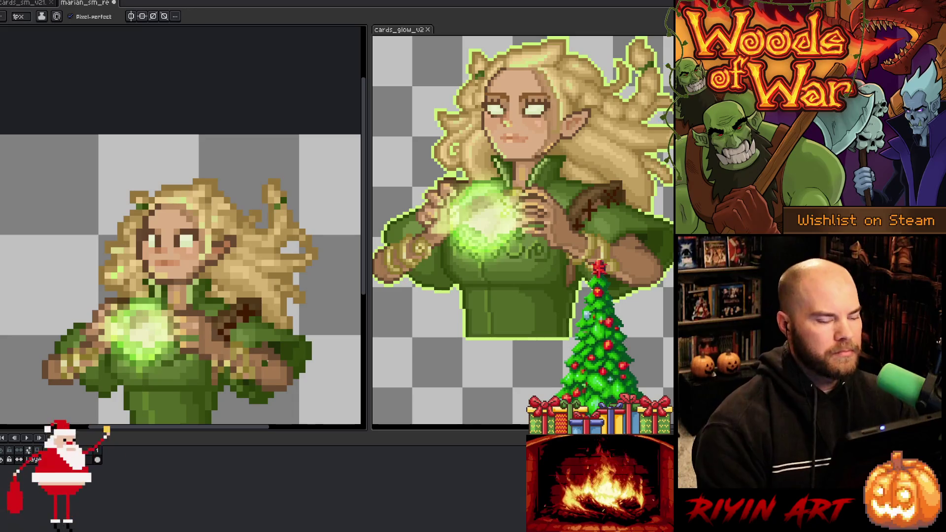
scroll(265, 357, down, 2)
drag(260, 377, 247, 330)
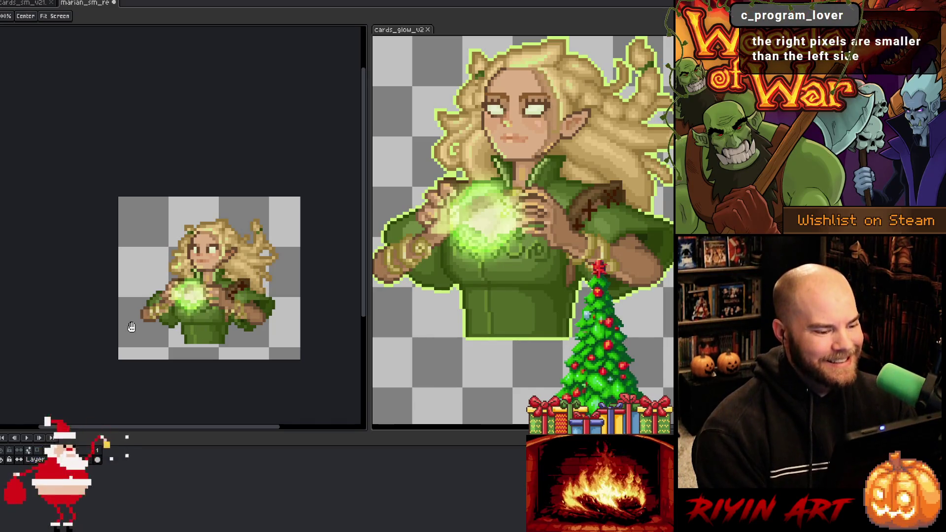
Step: Alternate between pencil, eraser and eyedropper while zooming to compare the bust with the reference
key(b)
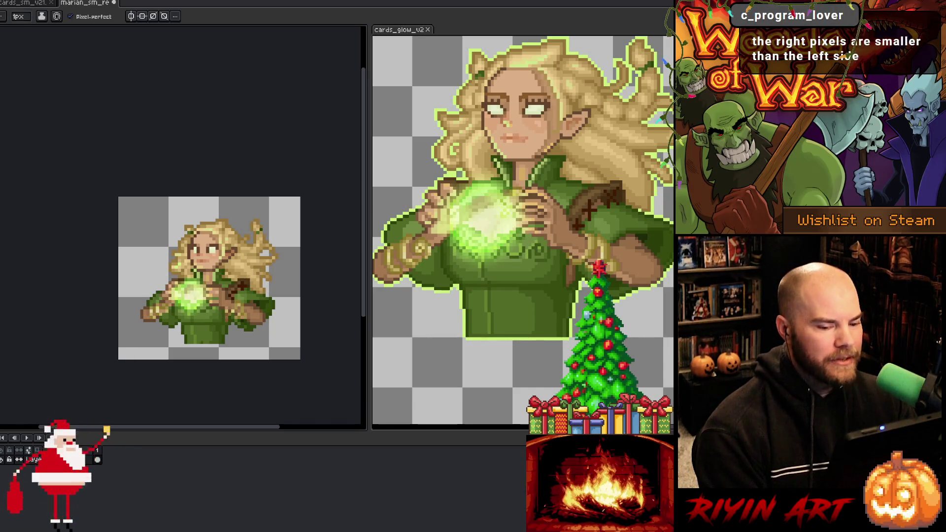
scroll(232, 329, up, 1)
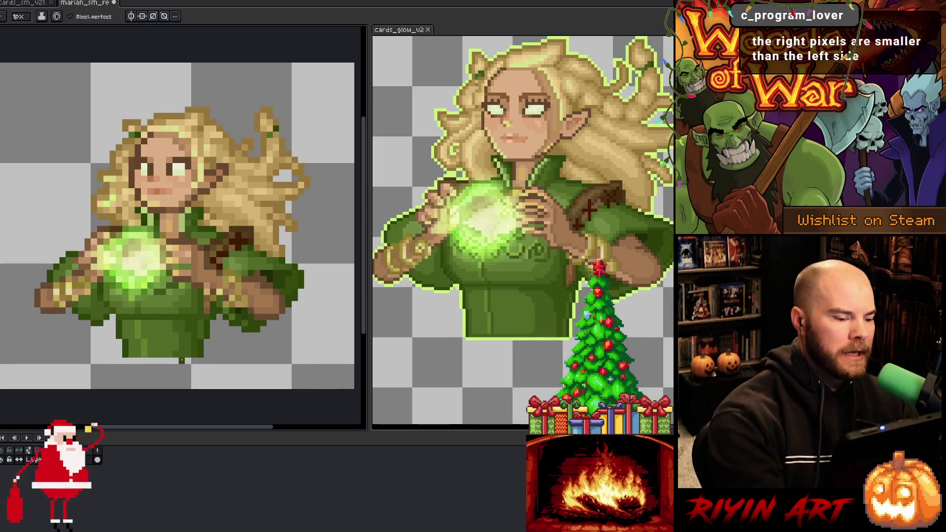
key(e)
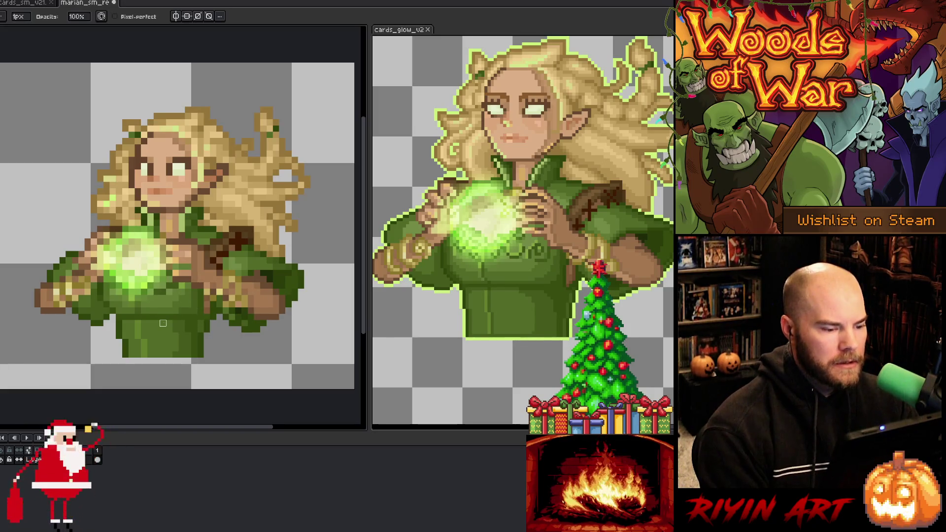
scroll(163, 323, down, 5)
scroll(149, 319, up, 1)
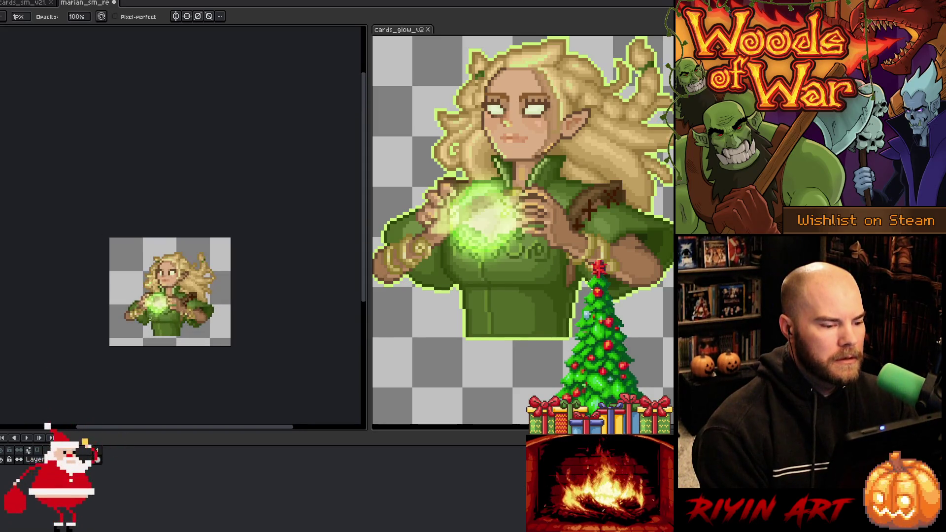
scroll(154, 324, up, 3)
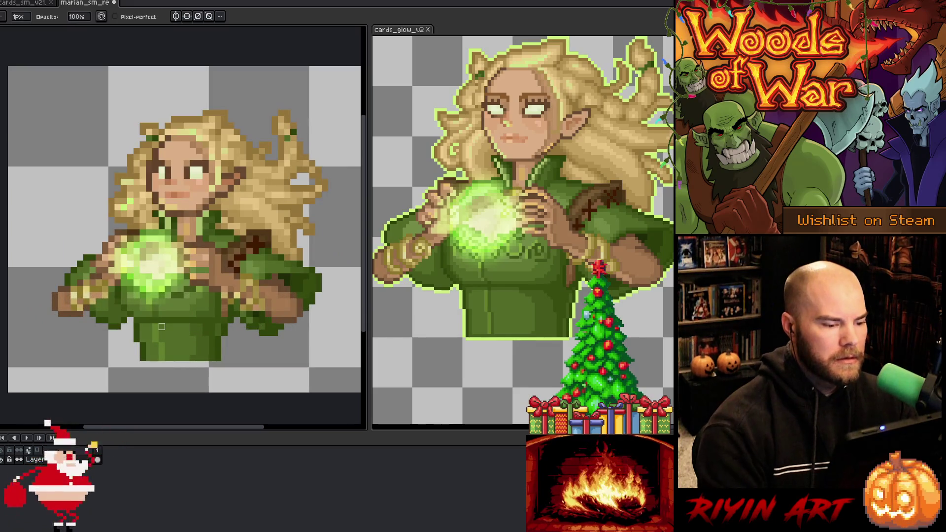
key(i)
key(b)
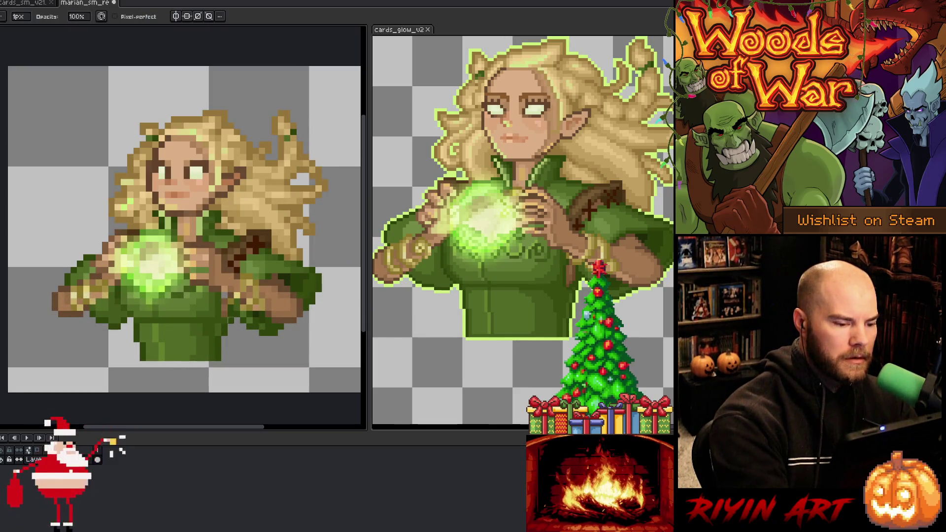
key(e)
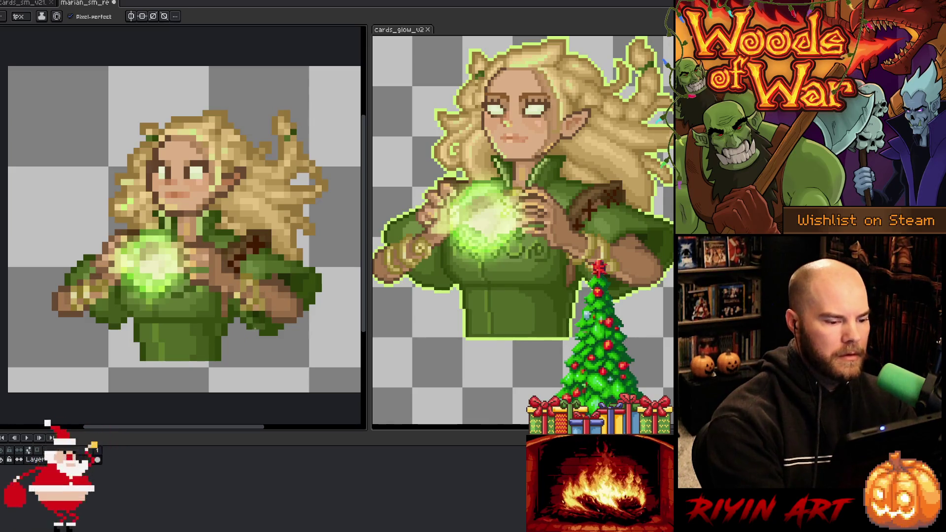
key(v)
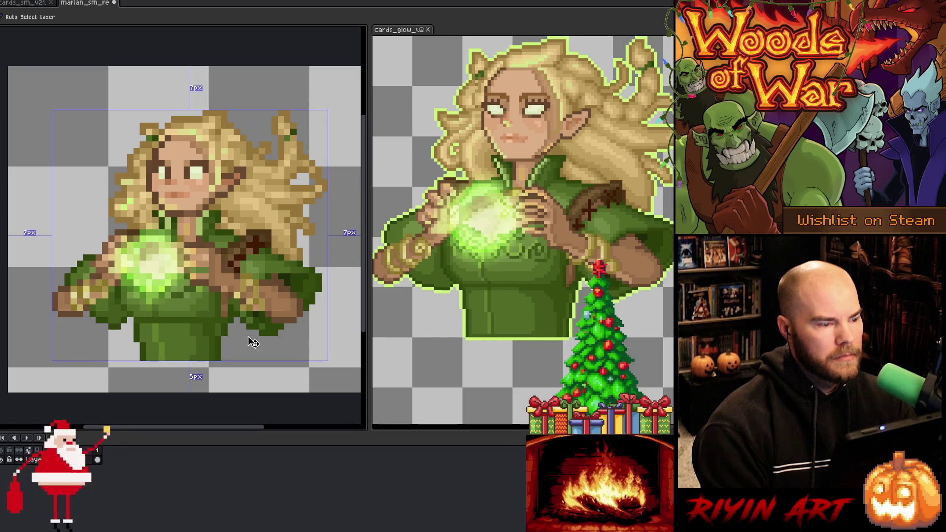
key(b)
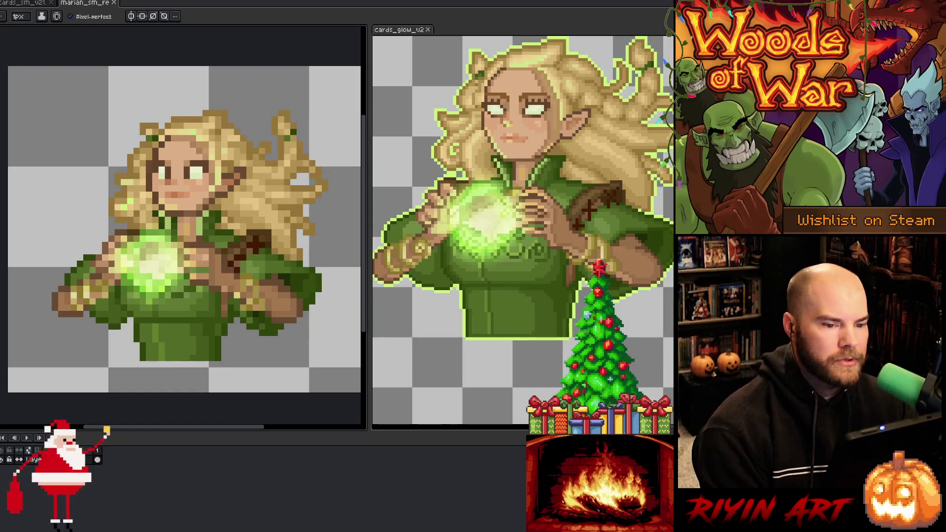
scroll(587, 127, up, 5)
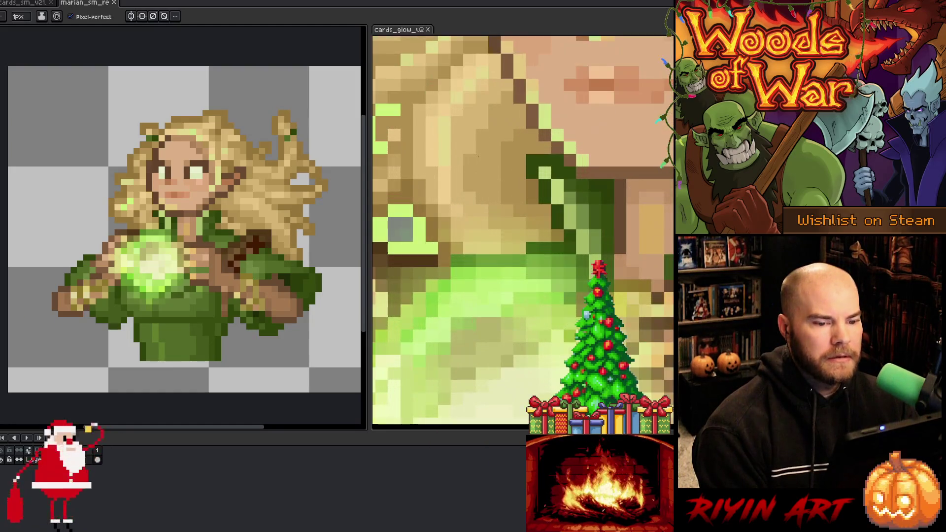
key(Tab)
scroll(261, 259, up, 3)
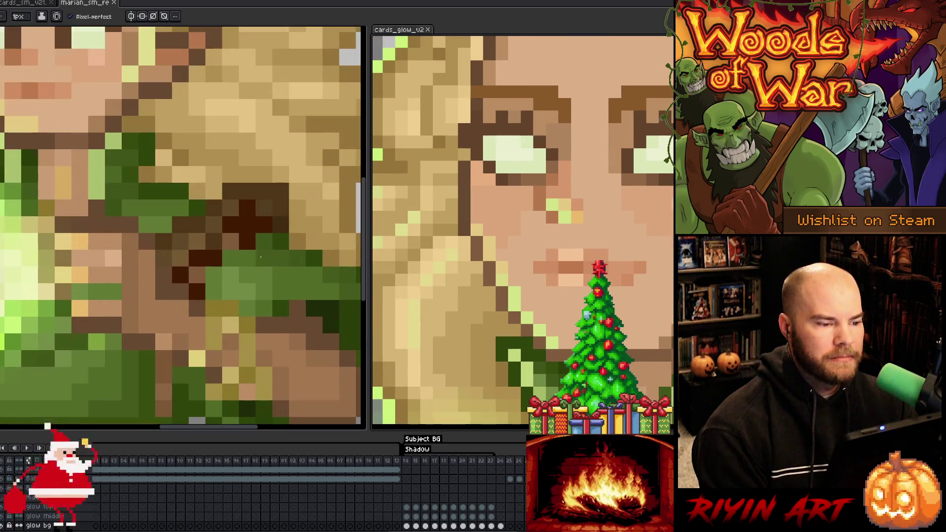
scroll(243, 239, down, 1)
key(Tab)
mouse_move(243, 239)
mouse_down()
mouse_move(274, 321)
mouse_move(288, 322)
mouse_up()
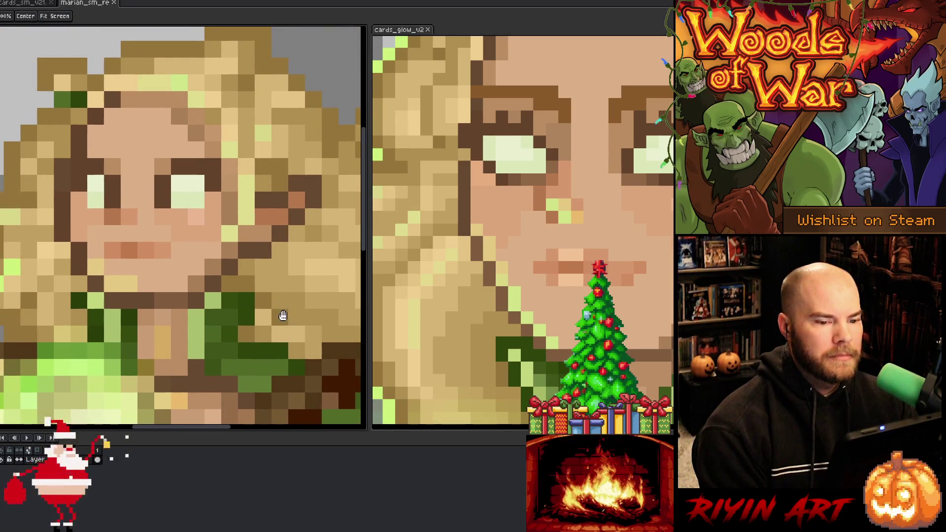
key(b)
key(Tab)
drag(607, 256, 515, 228)
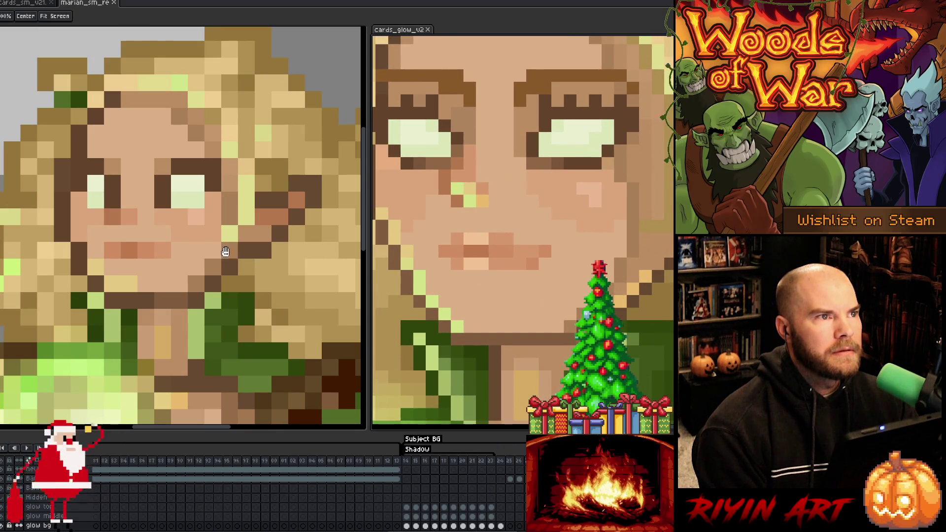
key(b)
scroll(242, 207, down, 1)
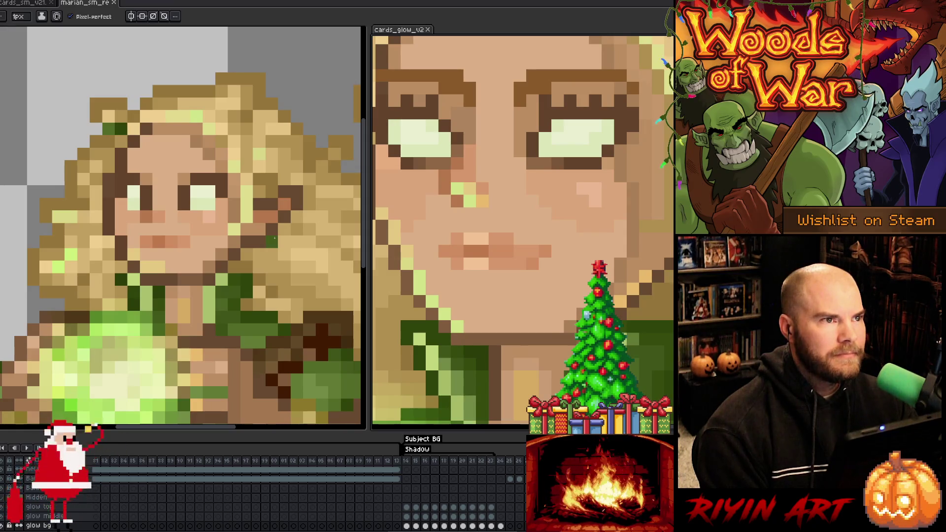
scroll(586, 166, down, 4)
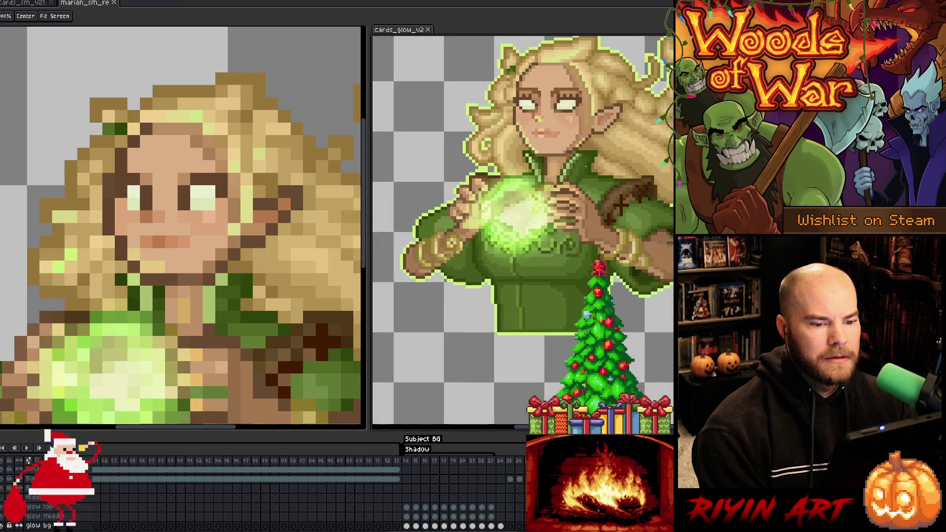
scroll(586, 167, up, 3)
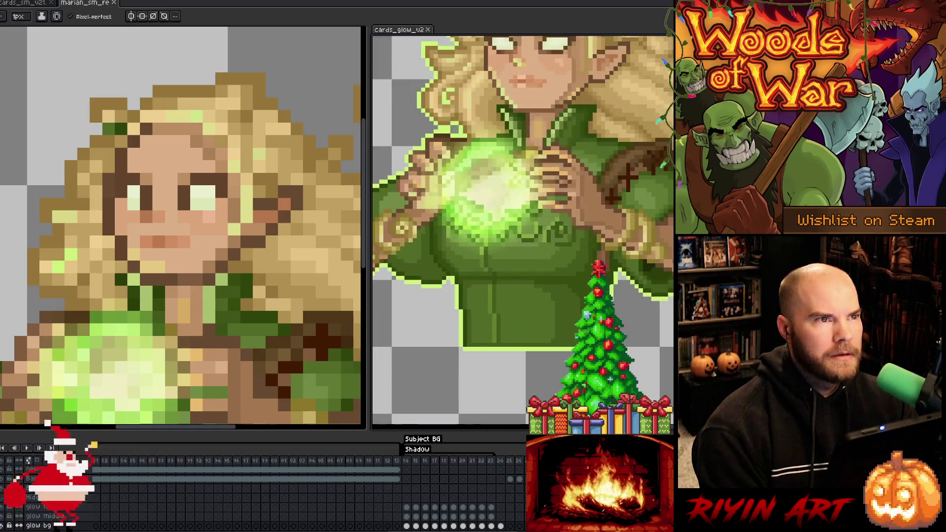
scroll(524, 231, up, 3)
scroll(545, 236, down, 3)
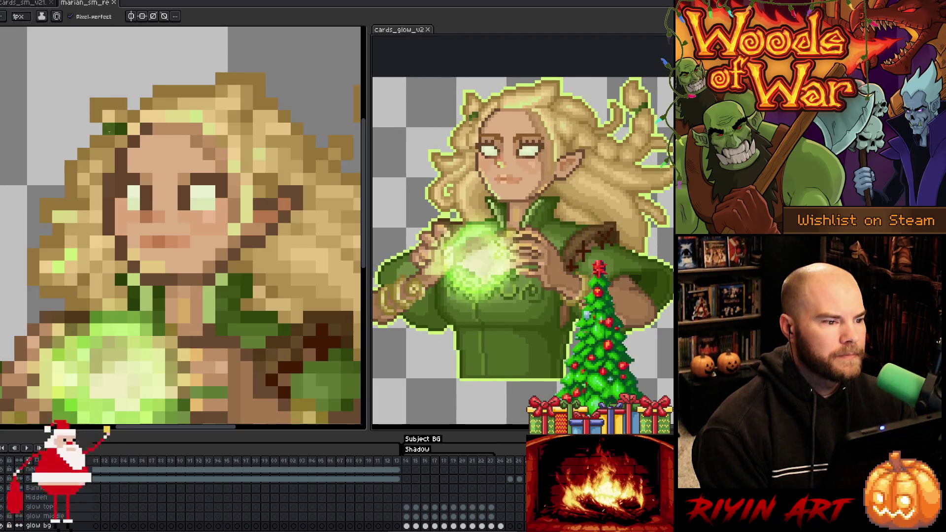
scroll(222, 242, down, 3)
scroll(222, 243, down, 2)
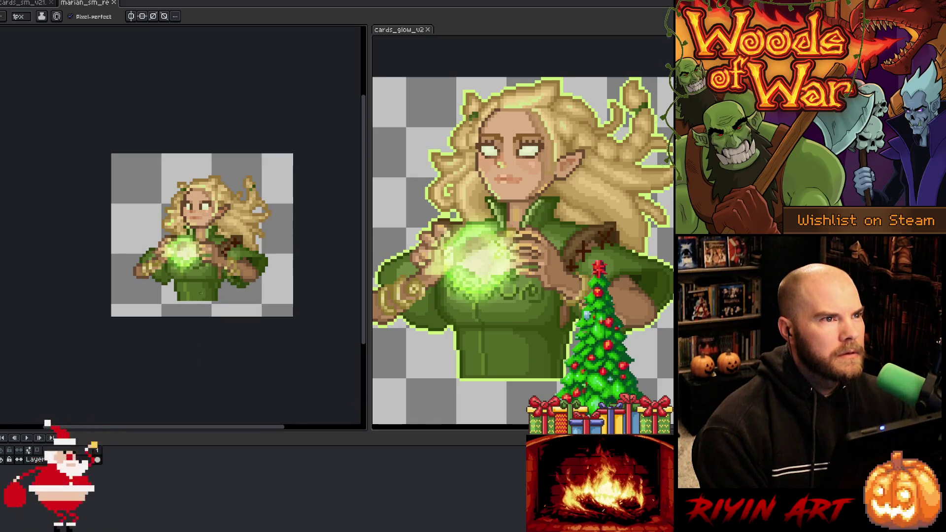
Step: Pan the small elf sprite lower and zoom in until it fills the left pane
drag(197, 222, 193, 263)
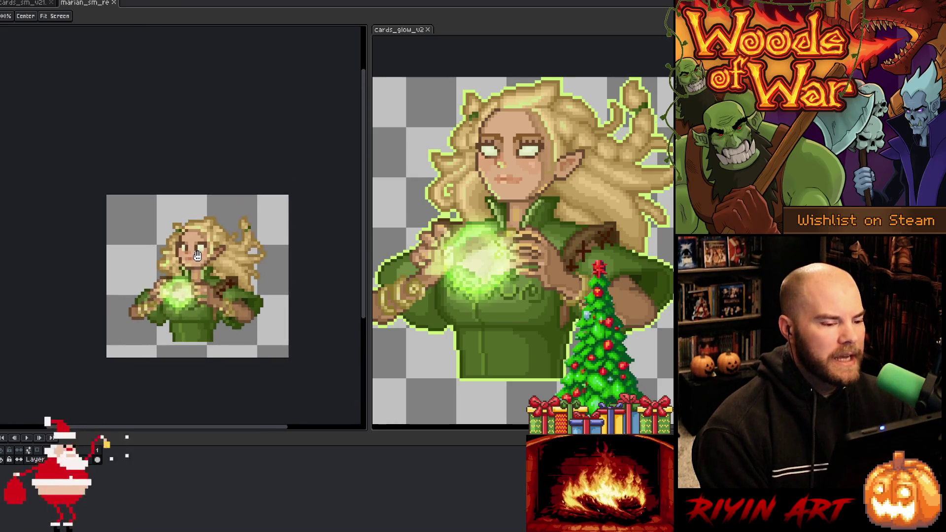
scroll(202, 268, down, 3)
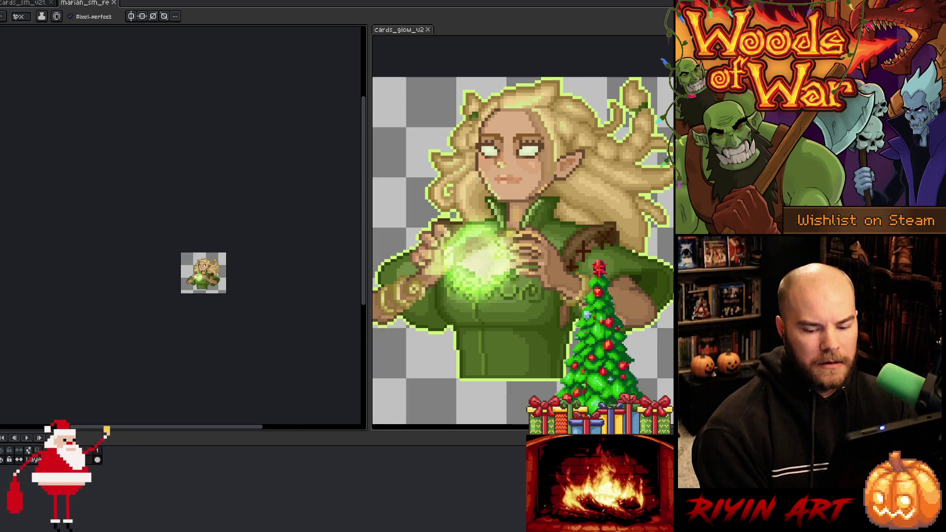
scroll(202, 269, up, 3)
scroll(196, 272, down, 1)
scroll(197, 272, up, 1)
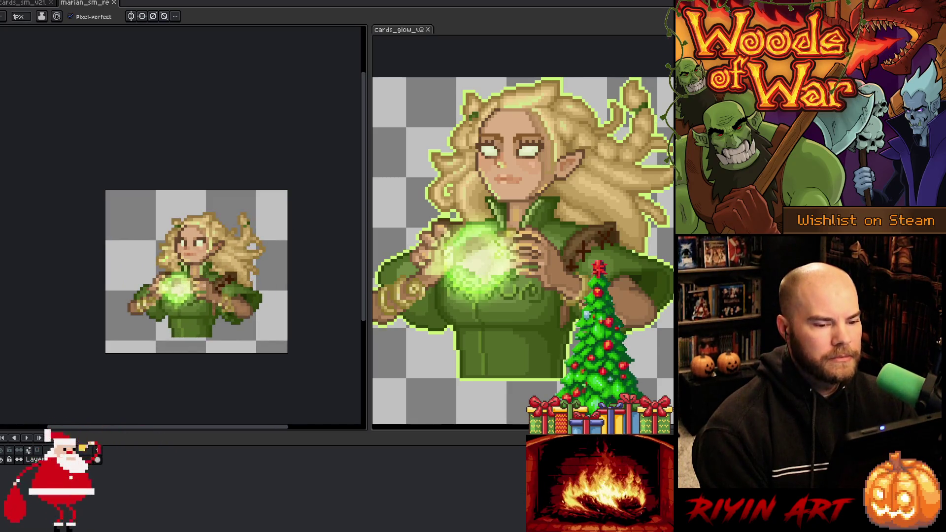
mouse_move(215, 362)
mouse_down()
mouse_move(194, 373)
mouse_move(202, 375)
mouse_up()
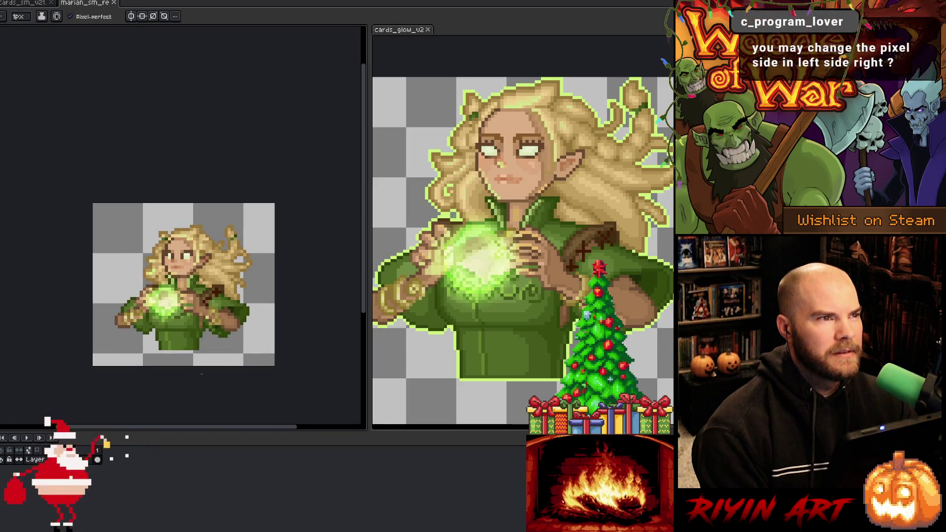
scroll(168, 261, up, 3)
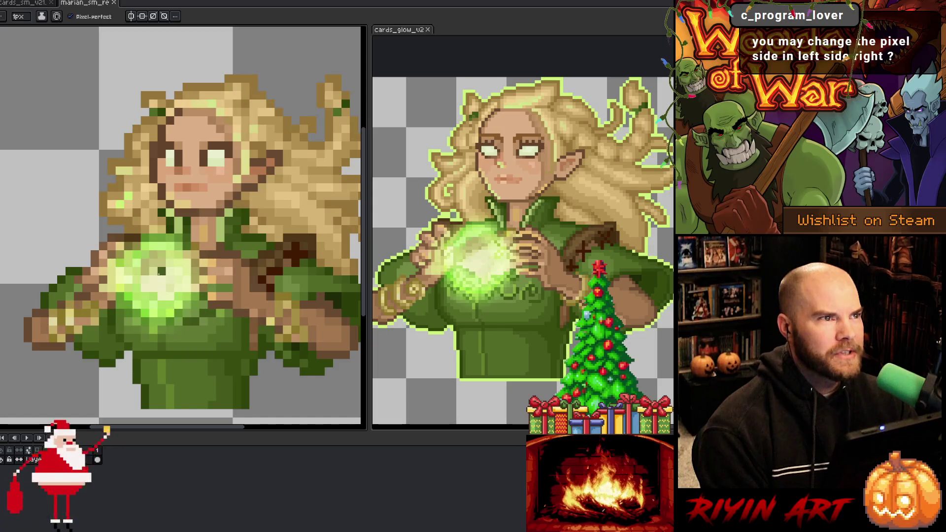
scroll(167, 261, down, 4)
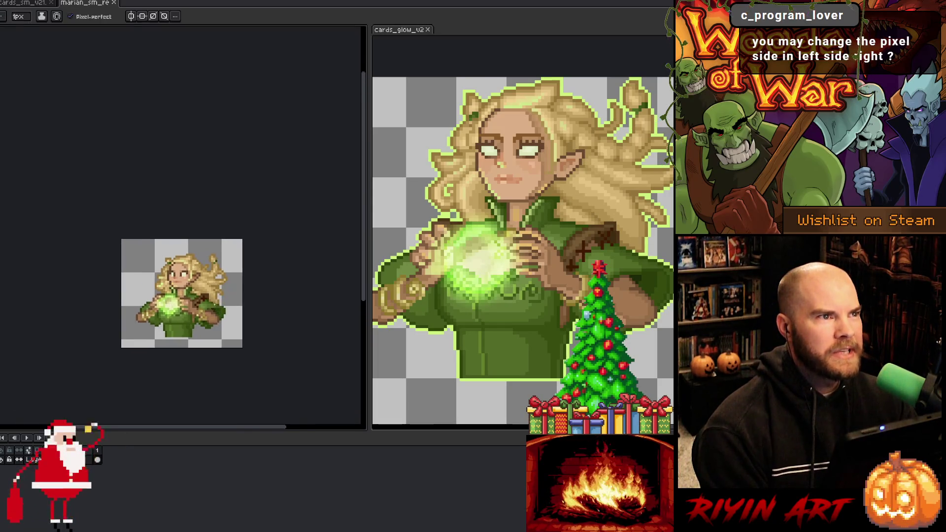
scroll(197, 217, up, 1)
drag(163, 315, 180, 302)
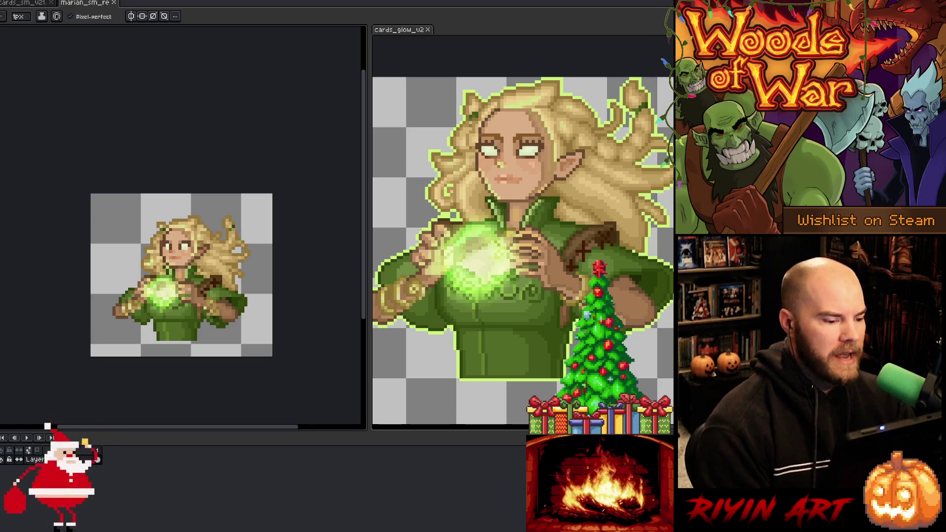
scroll(149, 212, up, 3)
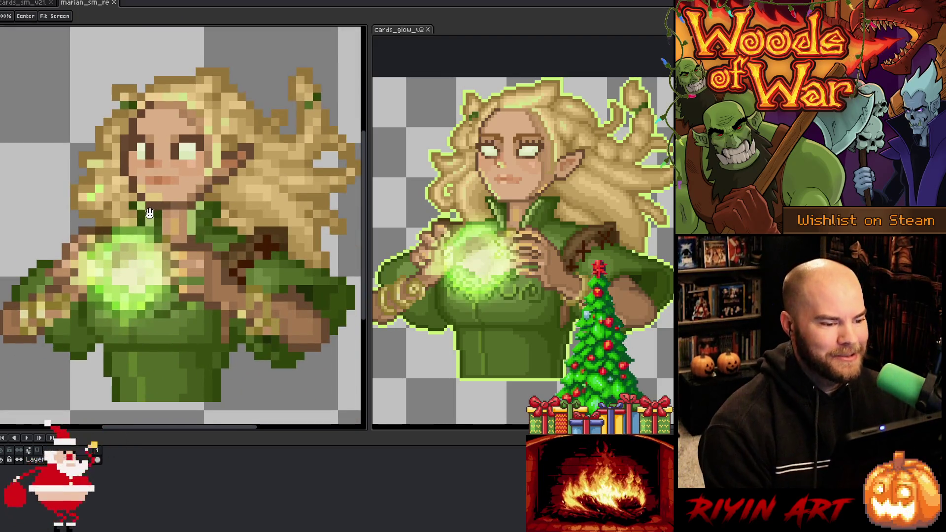
Step: Pencil darker olive over the elf's light eye pixels, add a hair pixel, and save
key(b)
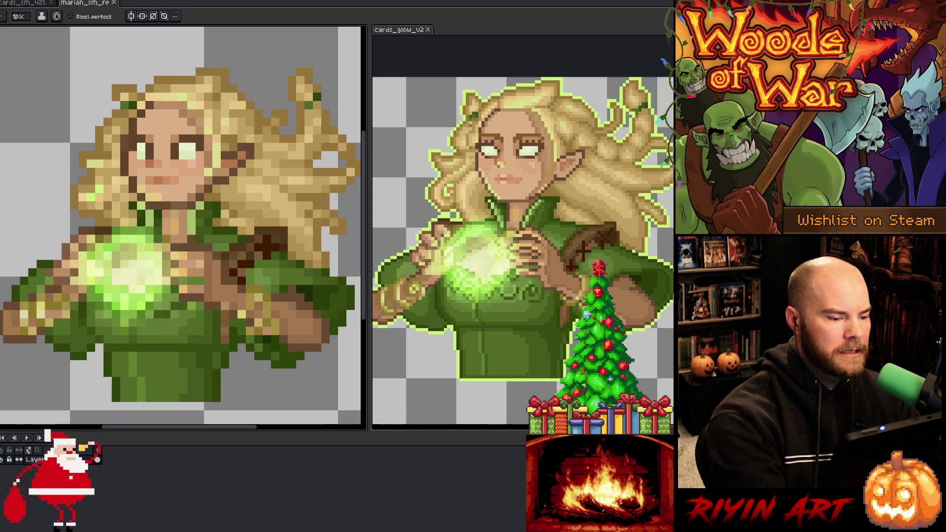
drag(192, 147, 191, 155)
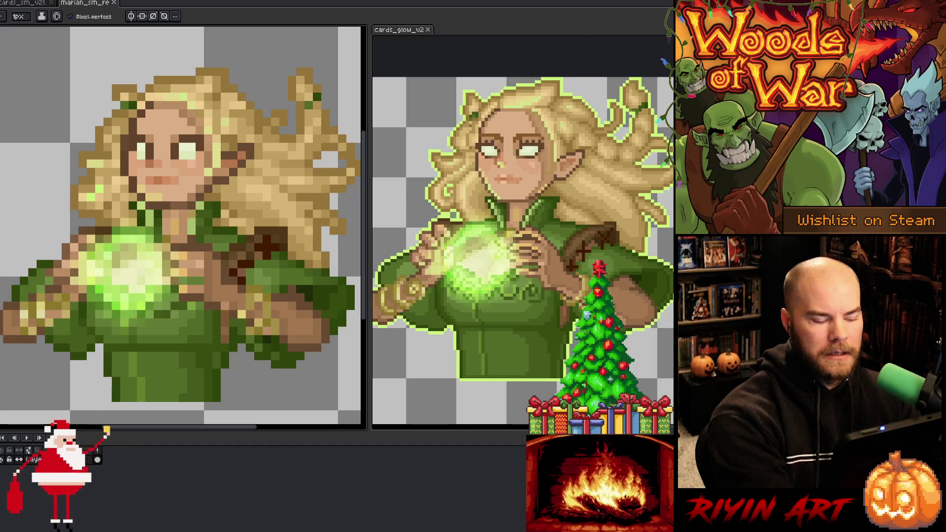
click(192, 220)
key(ctrl+s)
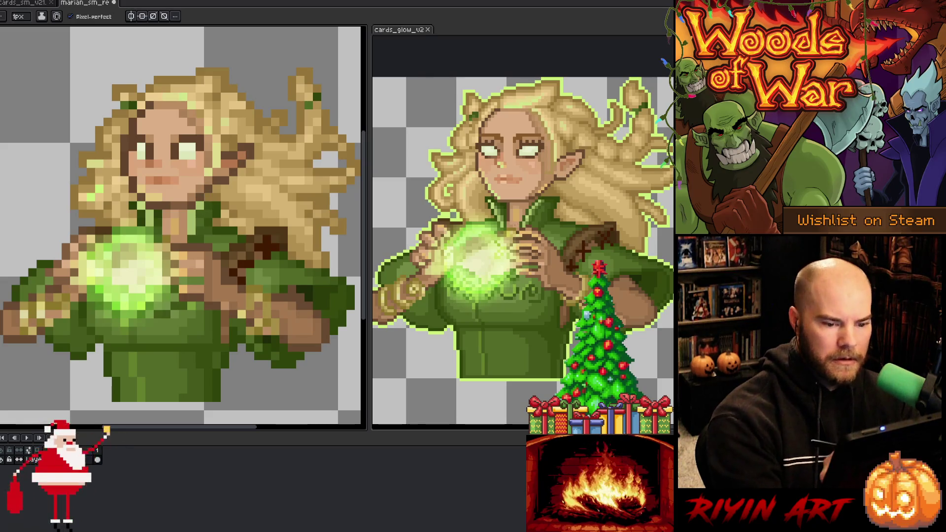
Step: Toggle the timeline, sample a colour from the sprite, and pan so it fills the pane
key(Tab)
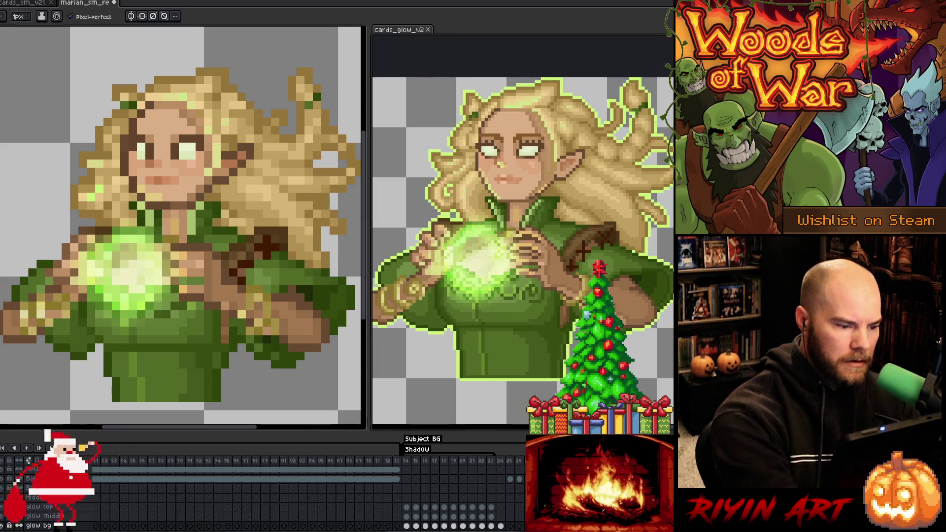
key(Tab)
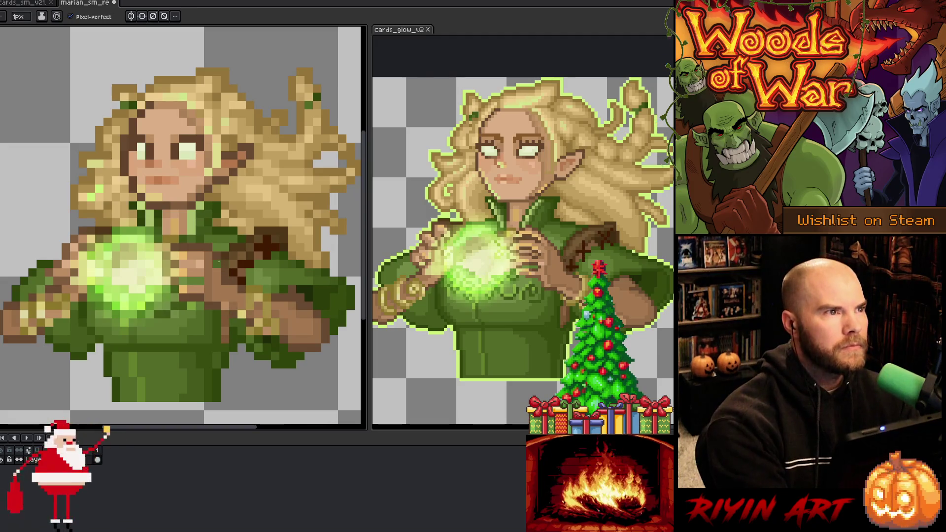
scroll(185, 224, down, 1)
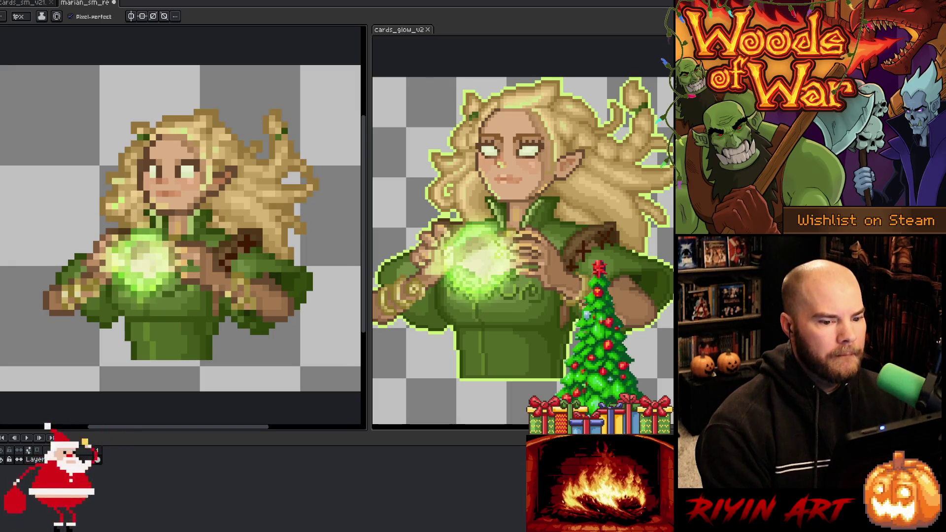
scroll(187, 266, up, 1)
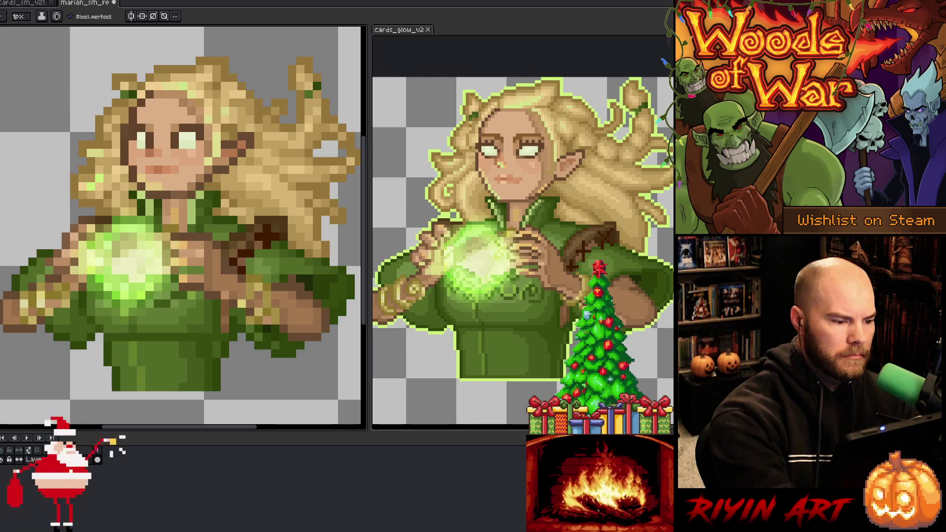
key(alt)
alt+click(177, 213)
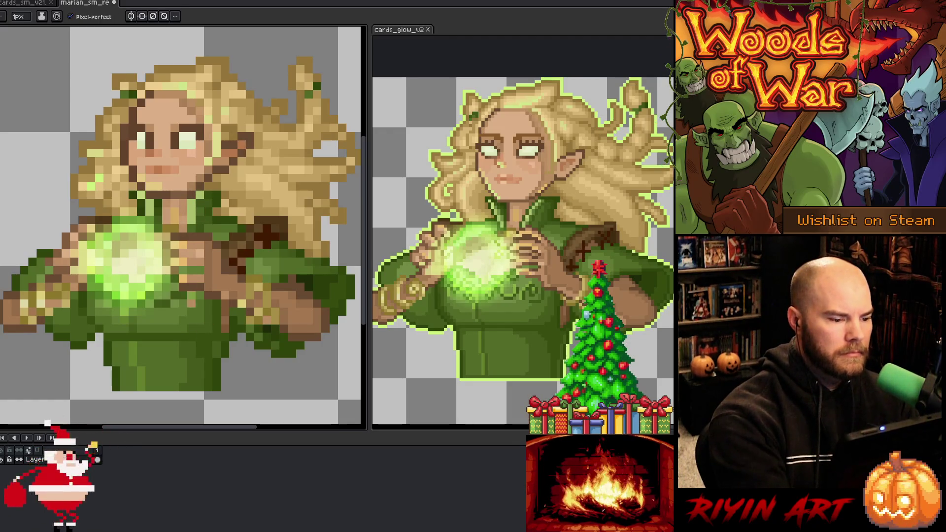
scroll(242, 212, down, 3)
scroll(248, 218, down, 1)
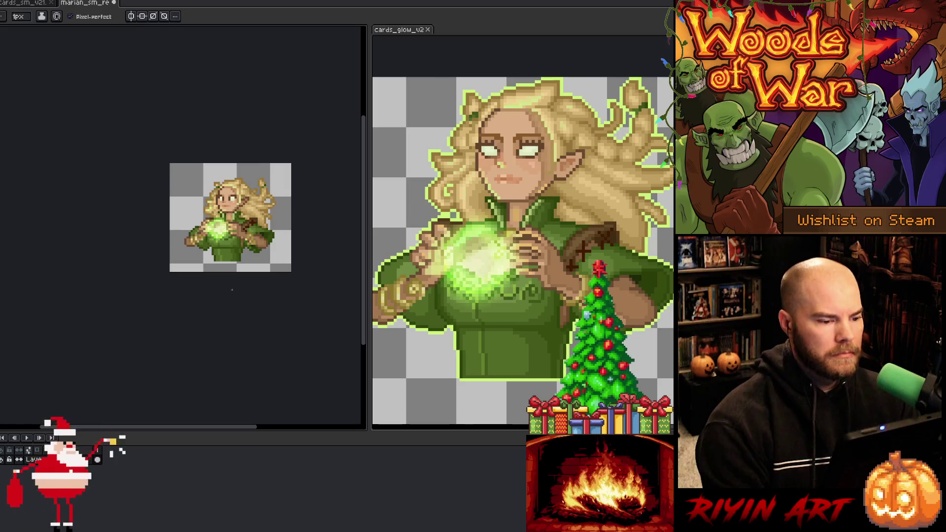
scroll(238, 214, up, 1)
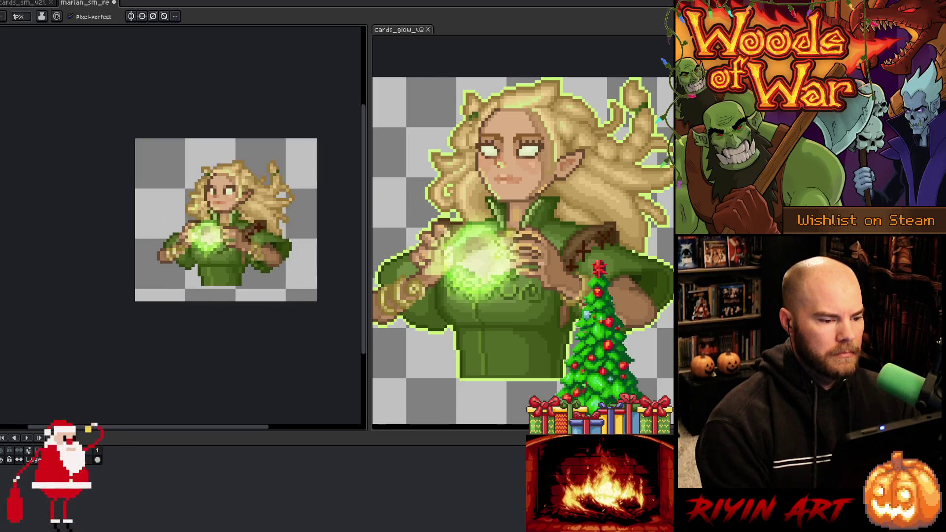
drag(239, 214, 200, 240)
scroll(207, 202, up, 1)
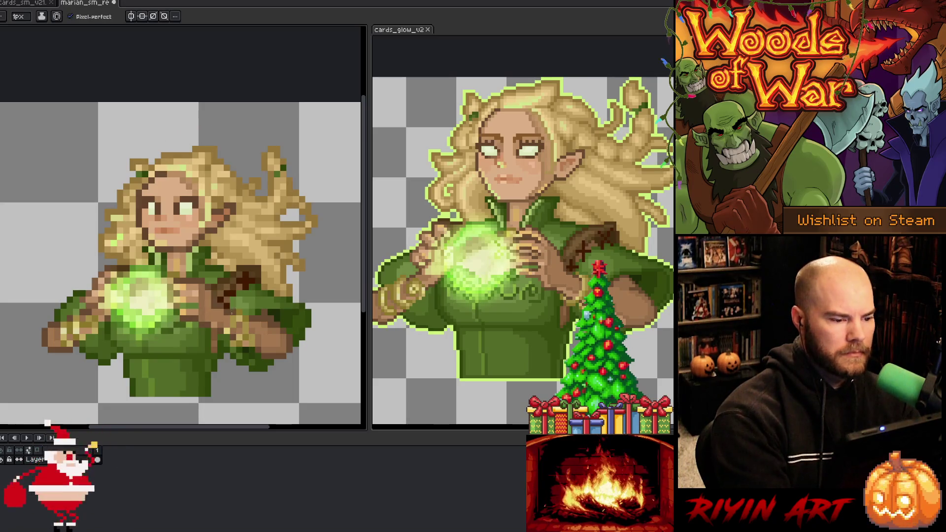
Step: Judge the sprite zoomed far out, return to the detailed view, and save again
key(1)
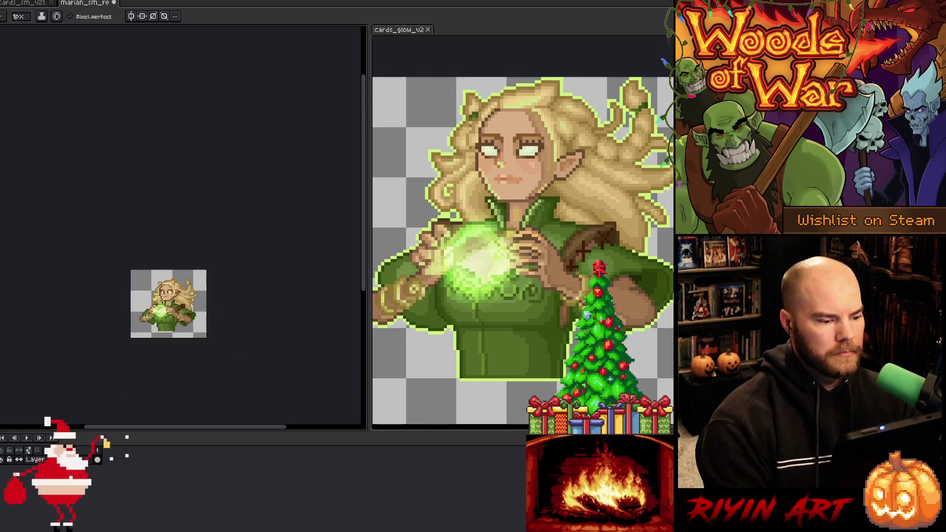
key(ctrl+0)
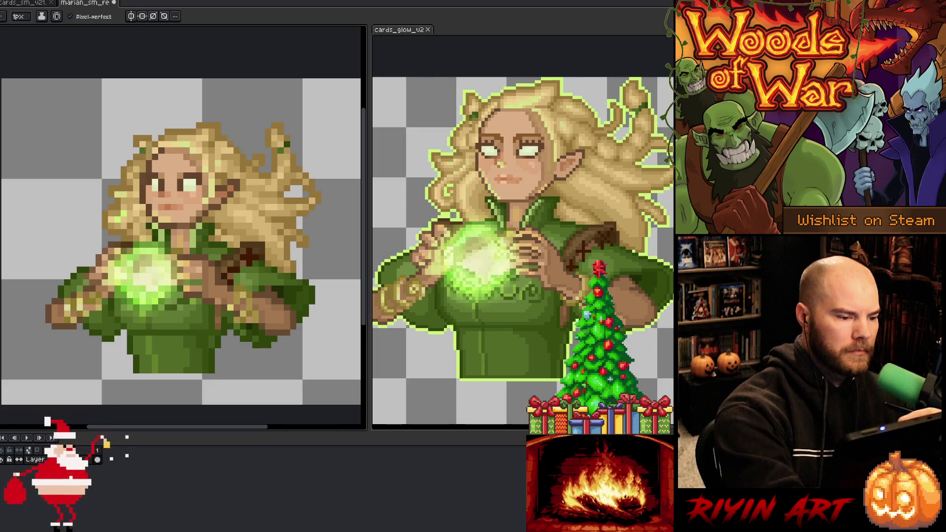
key(ctrl+s)
scroll(195, 307, down, 3)
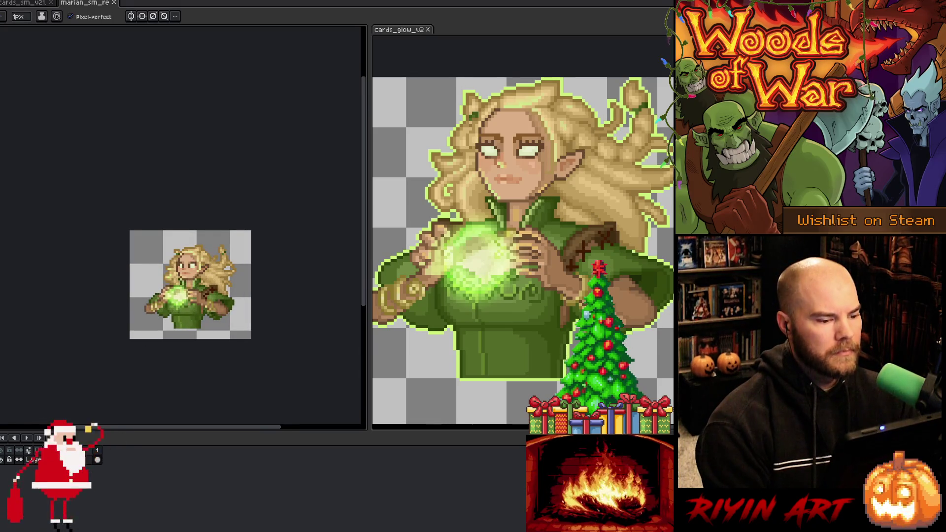
scroll(190, 305, up, 1)
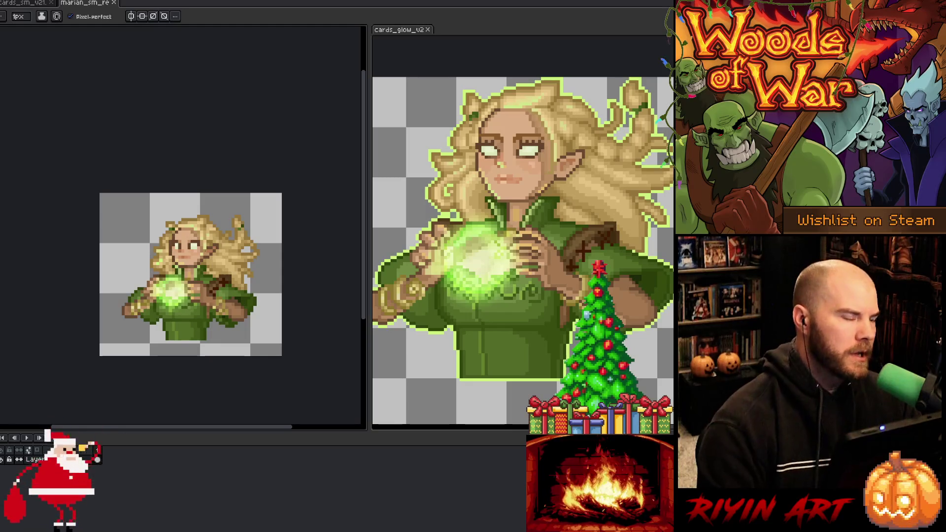
scroll(171, 290, up, 1)
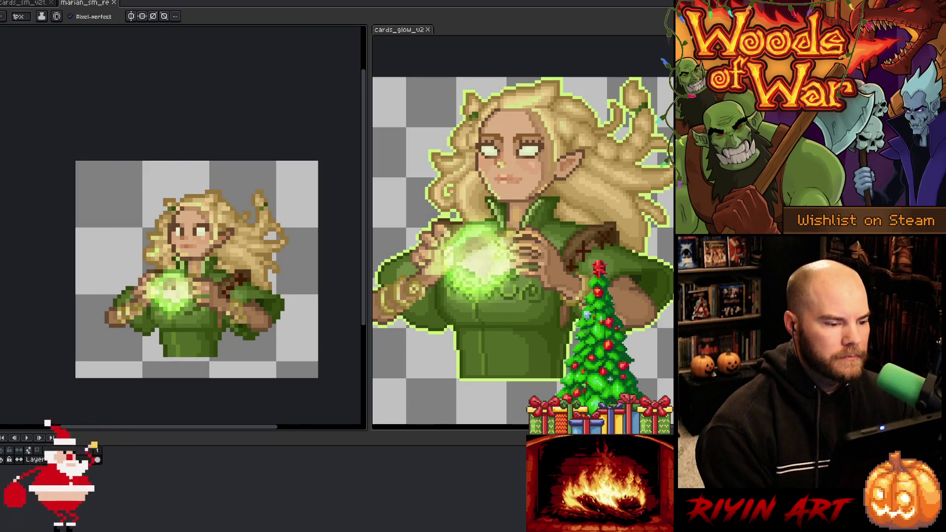
Step: Zoom in, eyedrop a colour from the elf sprite, and return to the 1px pencil
scroll(173, 283, up, 1)
scroll(182, 271, up, 1)
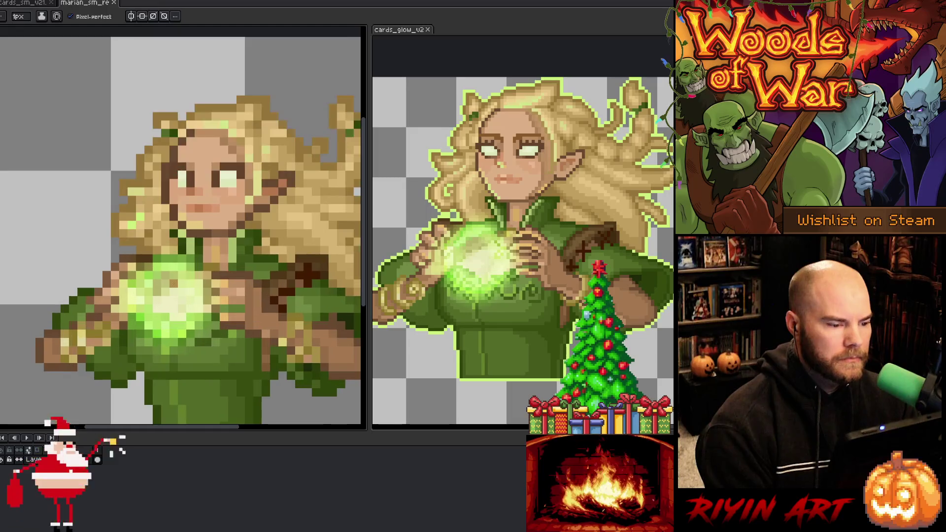
key(i)
key(b)
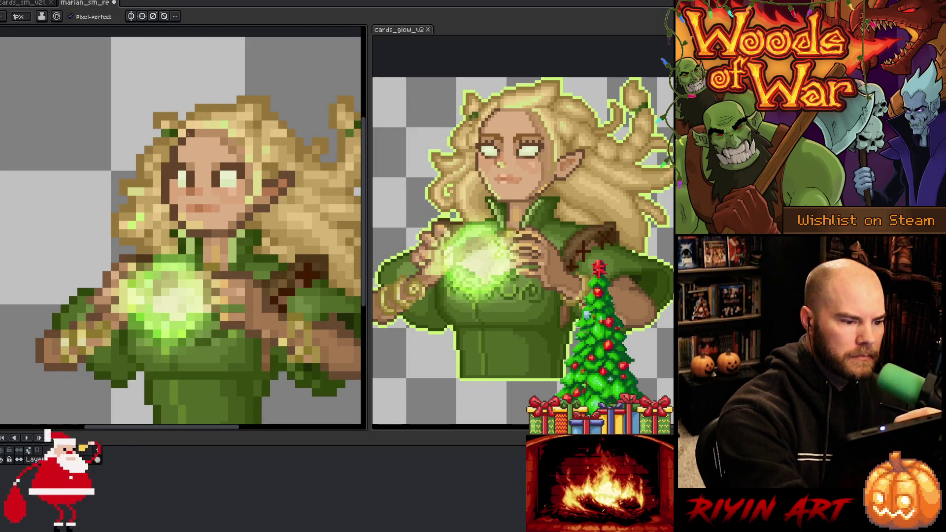
alt+click(165, 200)
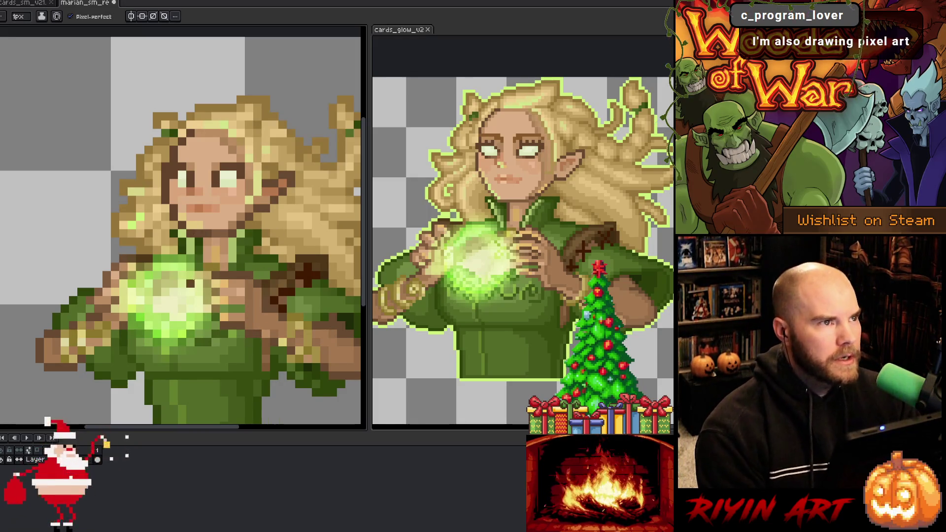
scroll(190, 277, down, 4)
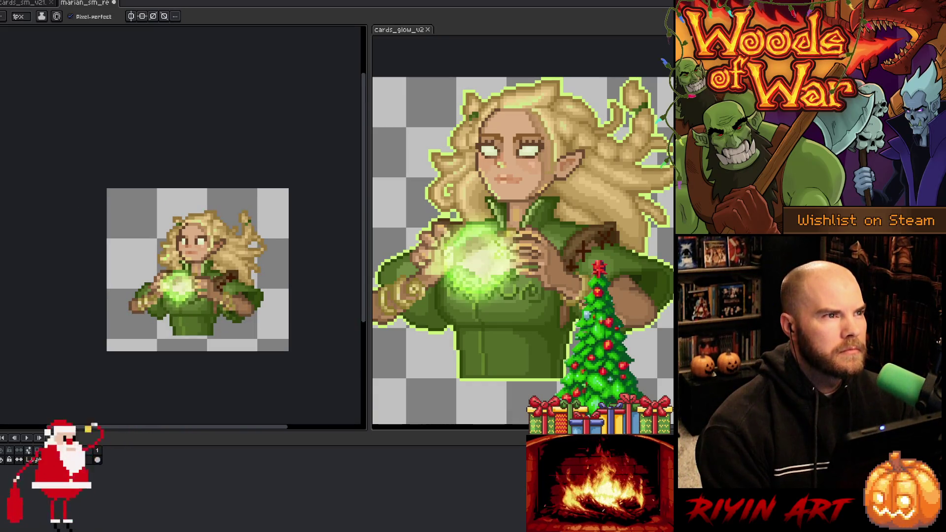
scroll(190, 279, up, 1)
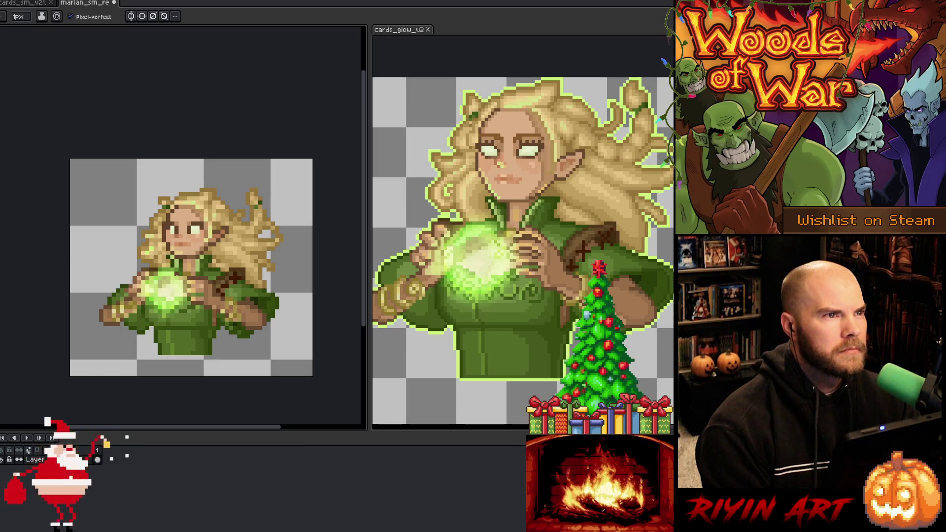
scroll(202, 223, up, 1)
key(i)
key(b)
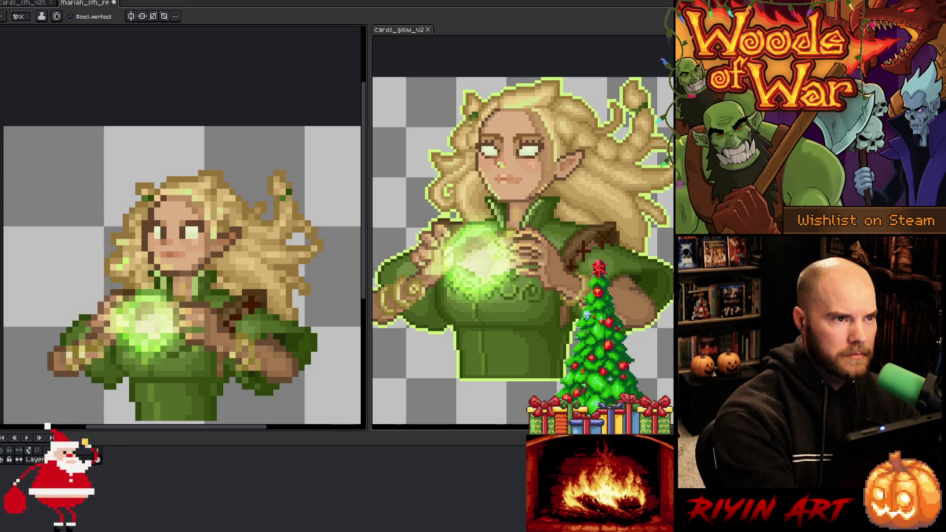
Step: Sample colours from the top of the elf's hair and save the sprite
alt+click(219, 241)
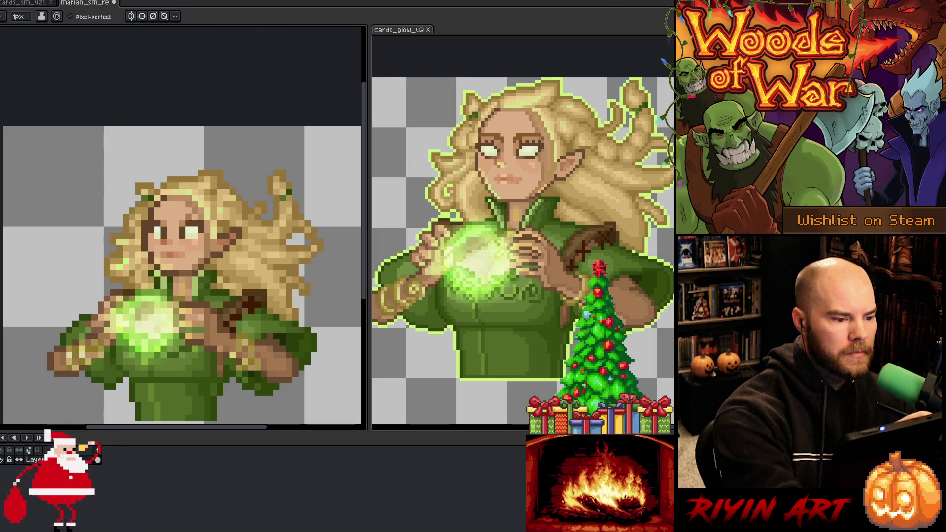
key(i)
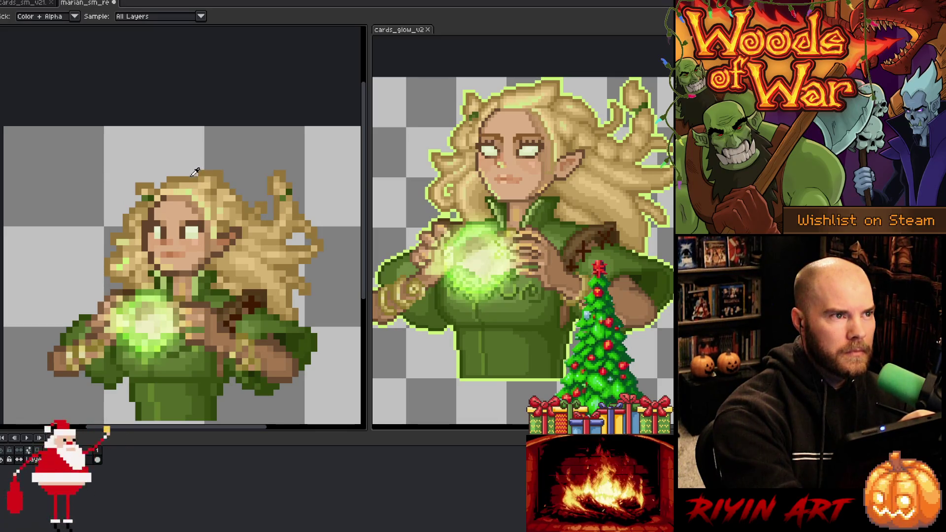
alt+click(191, 198)
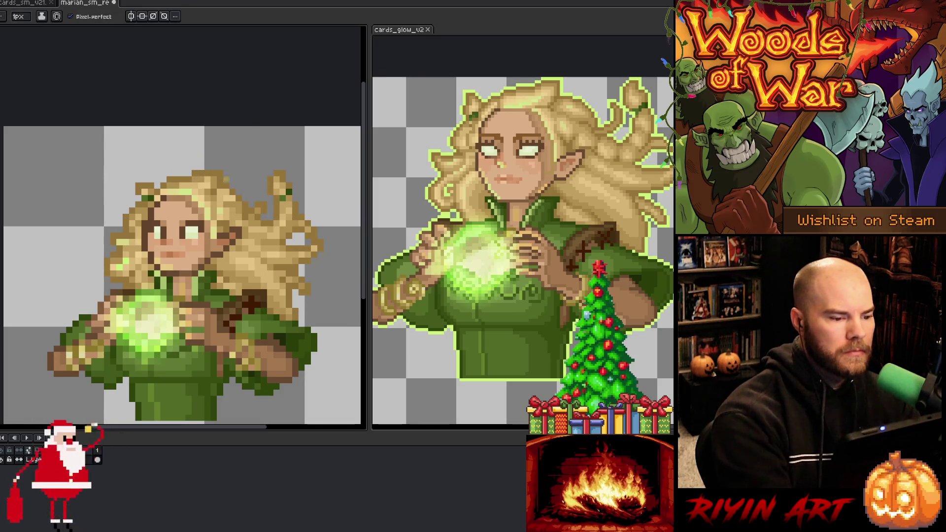
alt+click(204, 181)
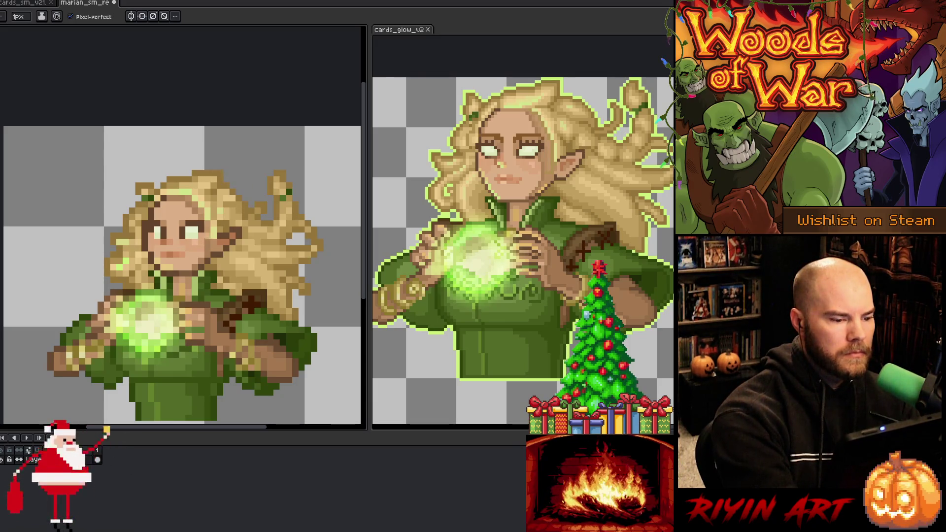
key(ctrl+s)
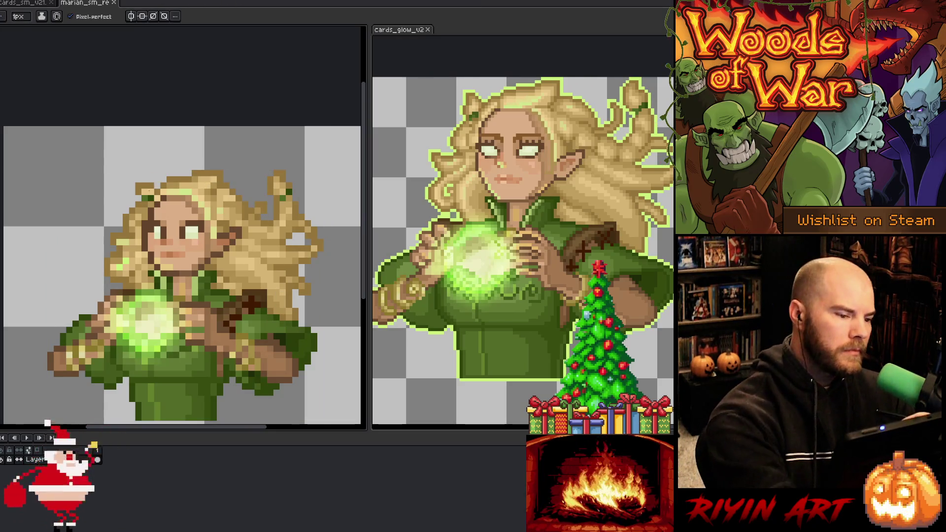
Step: Paint a pixel on the downscaled sprite, pick another colour, and save again
click(144, 191)
alt+click(192, 179)
key(ctrl+s)
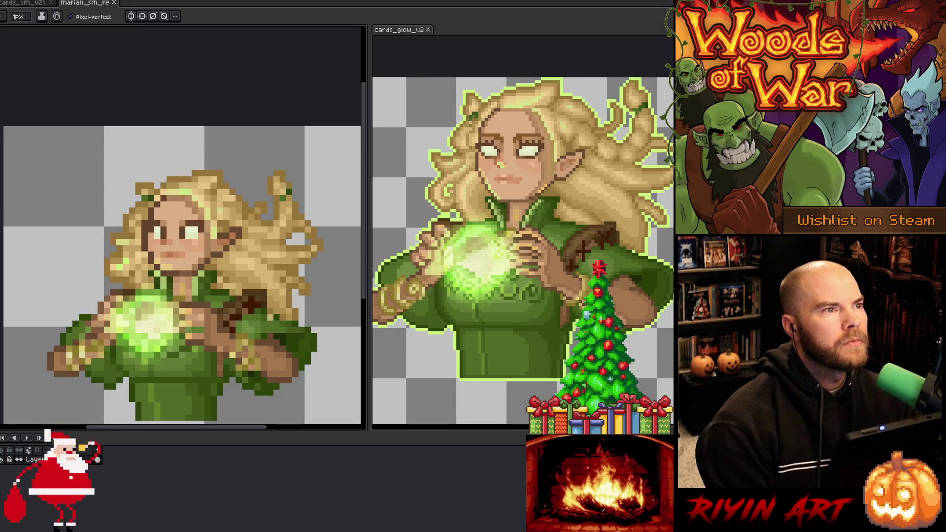
scroll(195, 294, down, 2)
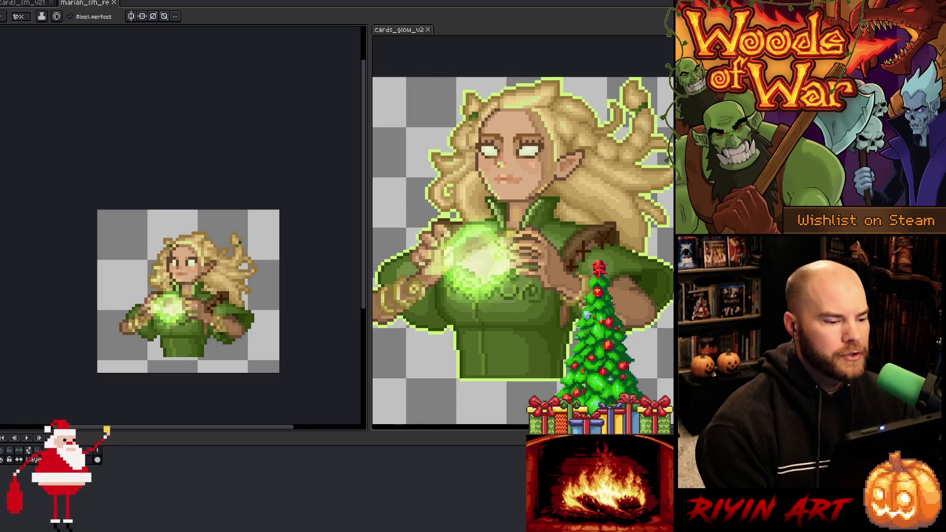
Step: Paint a single pixel fix on the elf sprite while zooming in to inspect it
scroll(174, 335, up, 3)
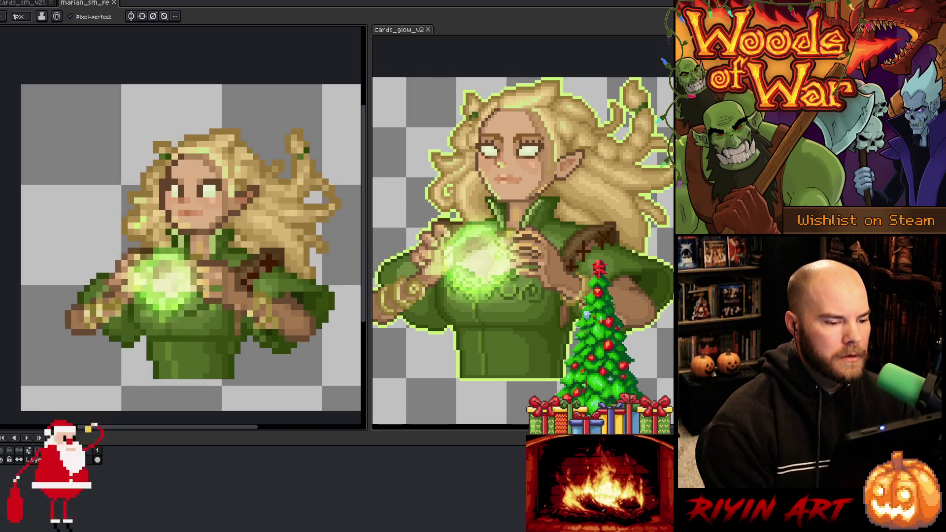
scroll(186, 335, down, 2)
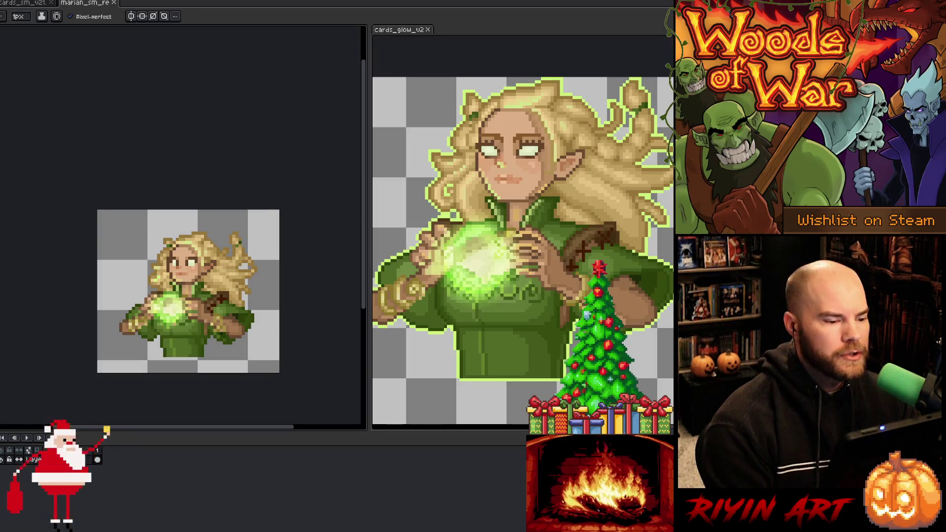
scroll(174, 335, up, 3)
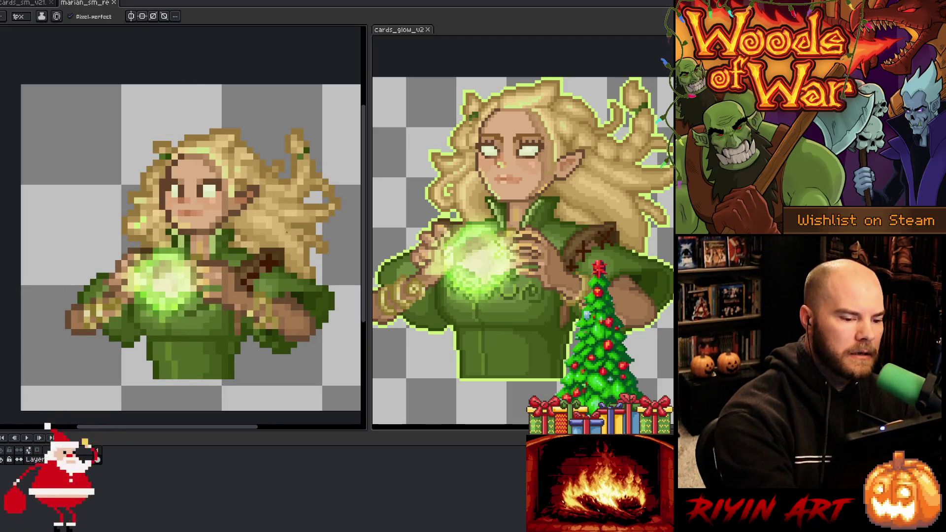
click(344, 313)
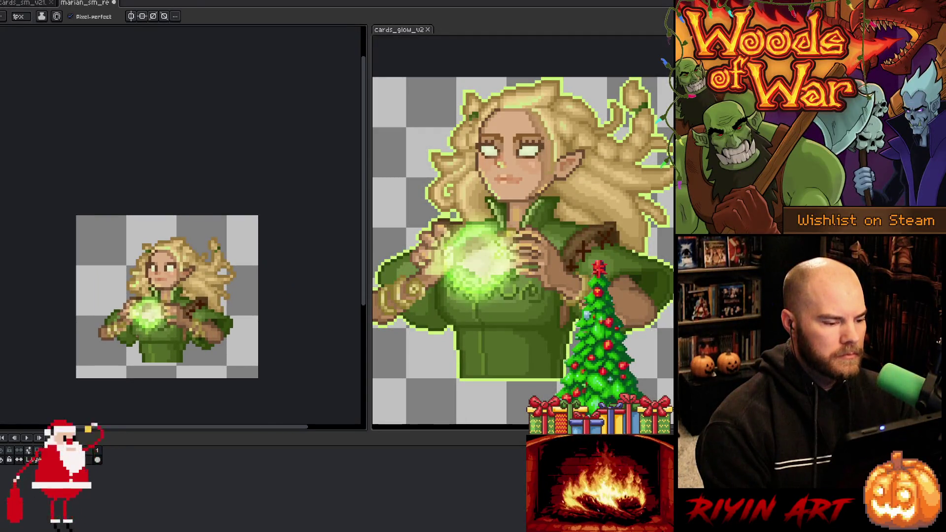
scroll(140, 336, up, 1)
scroll(102, 335, up, 3)
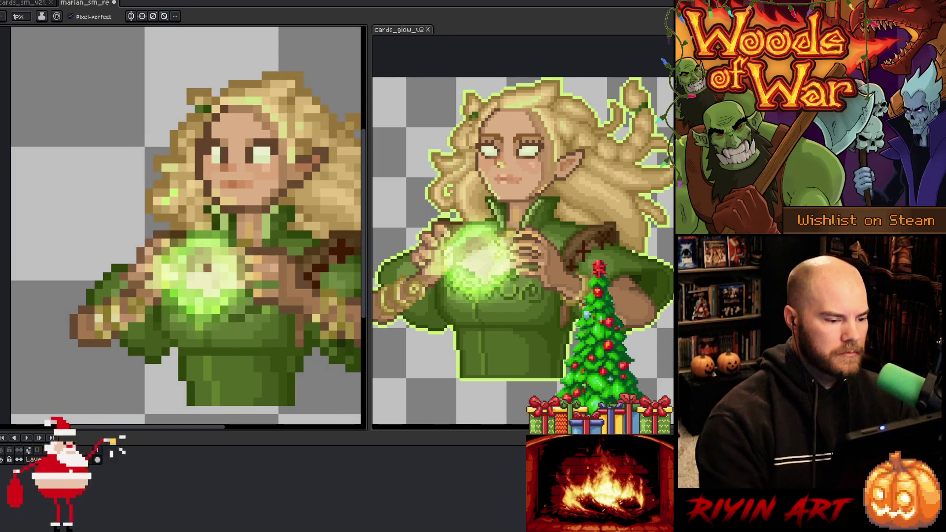
scroll(205, 272, down, 3)
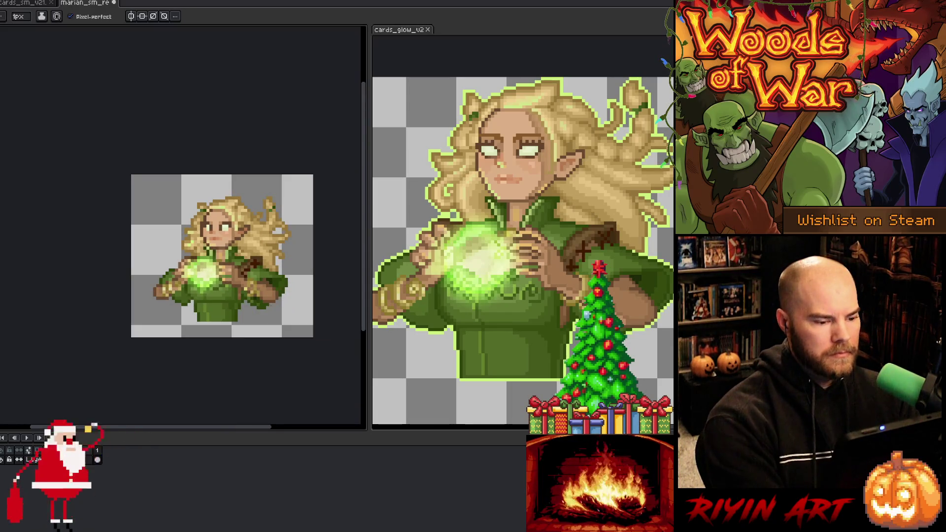
scroll(267, 305, up, 3)
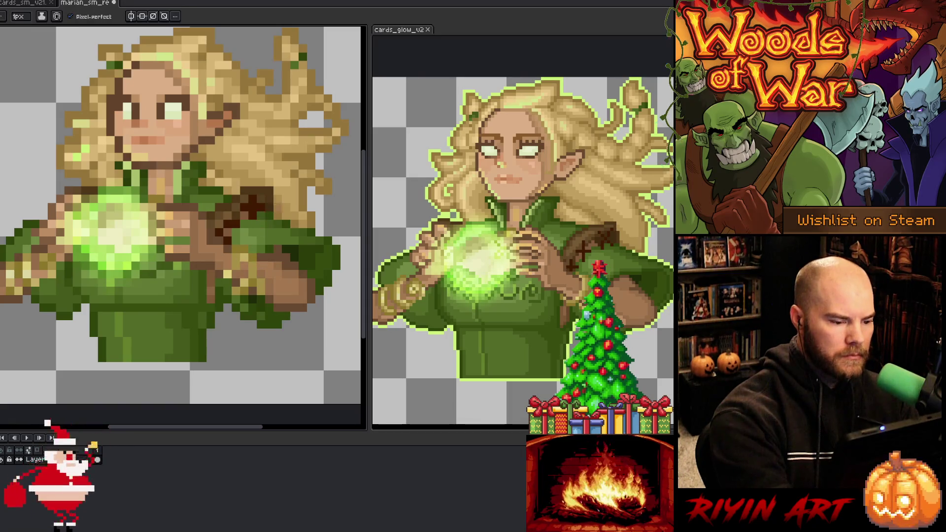
Step: Briefly toggle the Move tool, recentre the small sprite, and save it
key(v)
key(b)
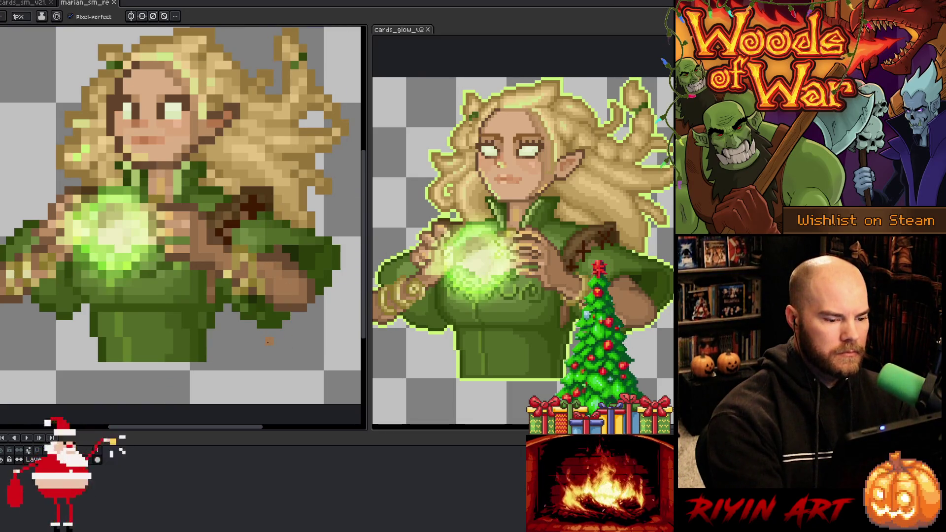
scroll(269, 341, down, 3)
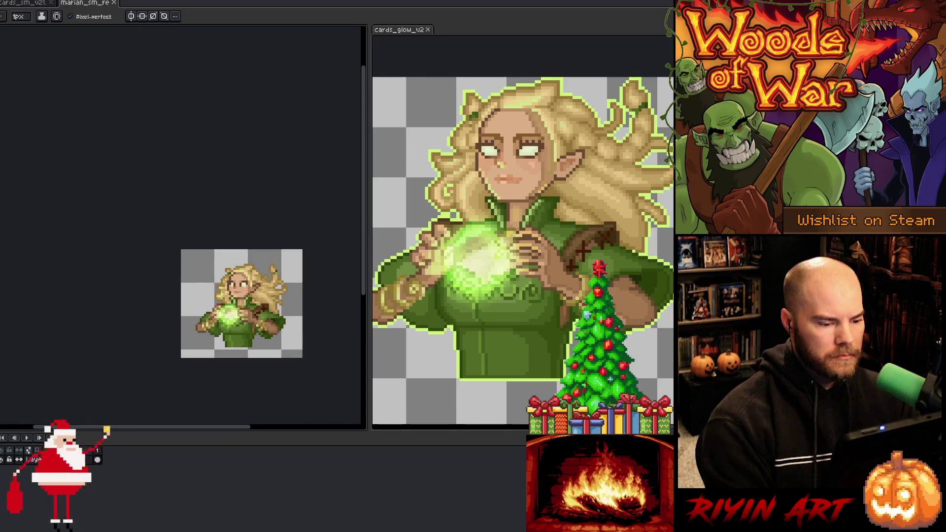
scroll(269, 341, up, 3)
key(v)
key(b)
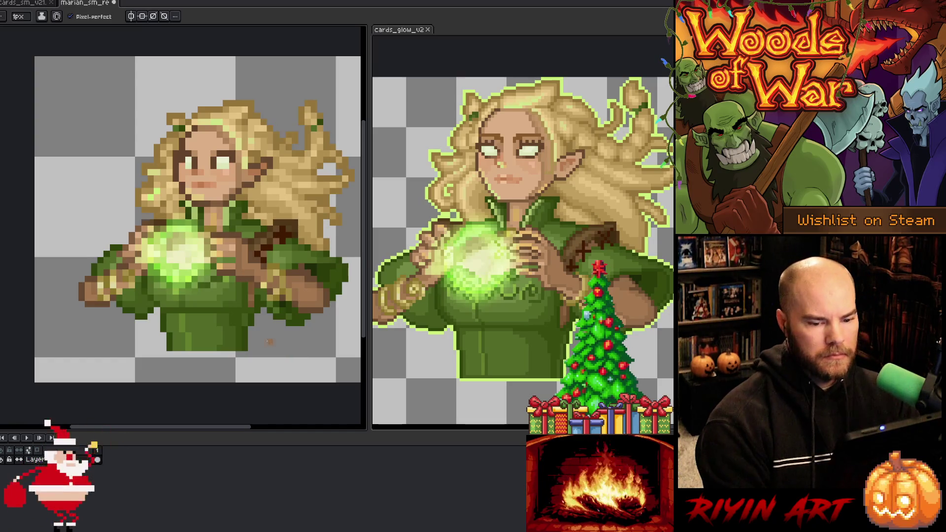
scroll(246, 332, down, 3)
drag(246, 332, 224, 337)
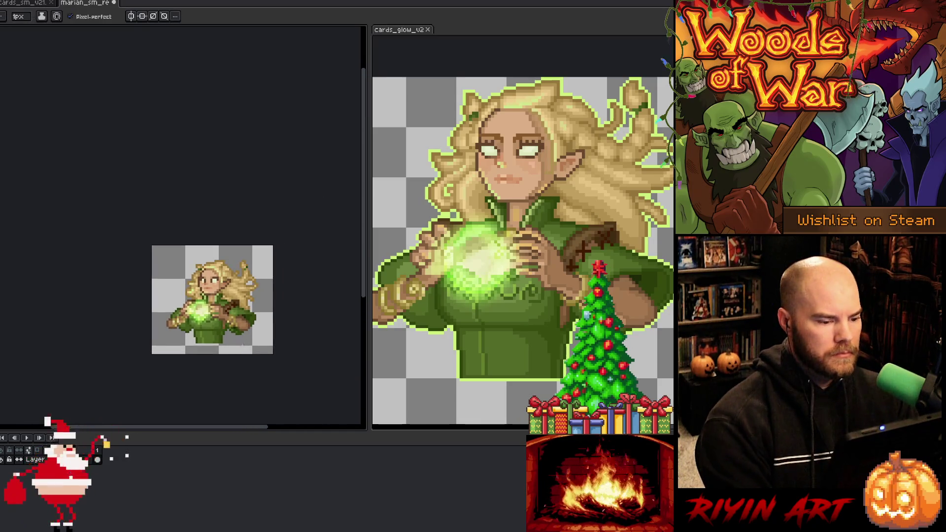
key(ctrl+s)
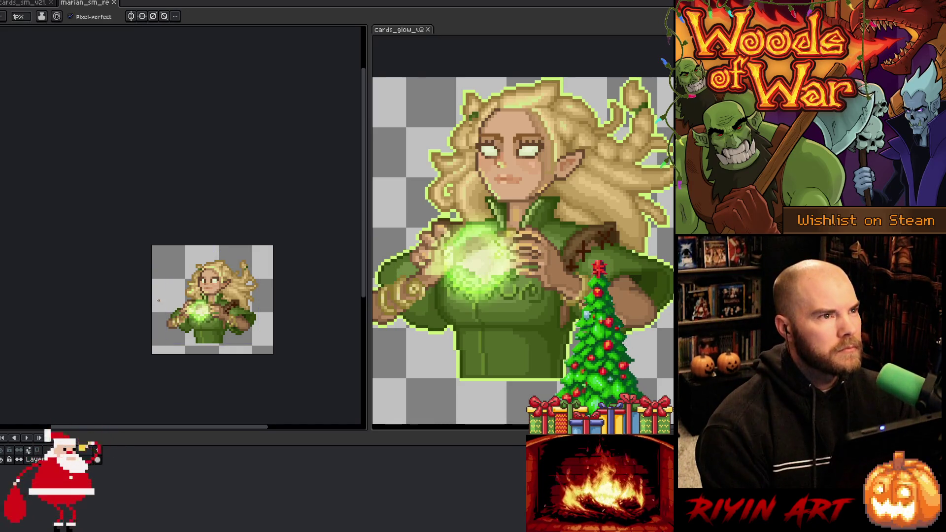
Step: Darken a pixel in the white of the elf's right eye
scroll(121, 275, up, 2)
scroll(121, 274, down, 1)
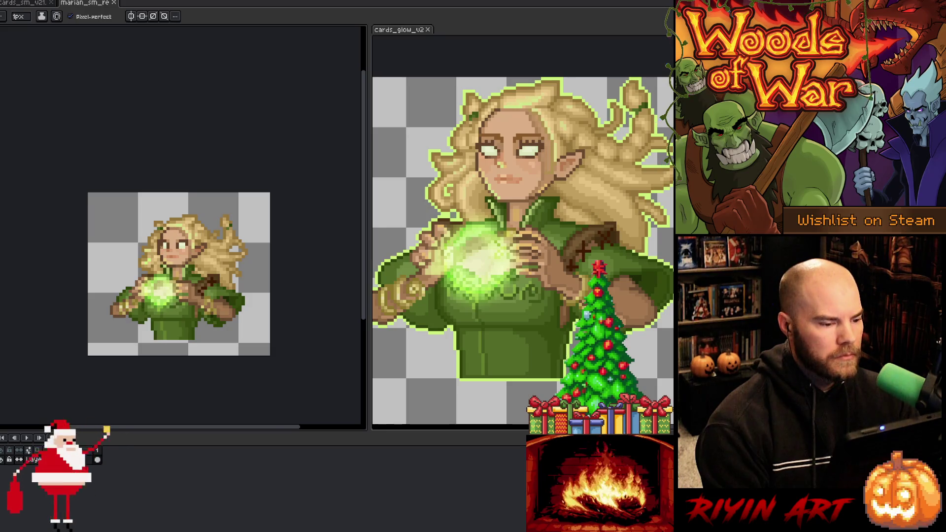
scroll(161, 248, up, 2)
click(198, 246)
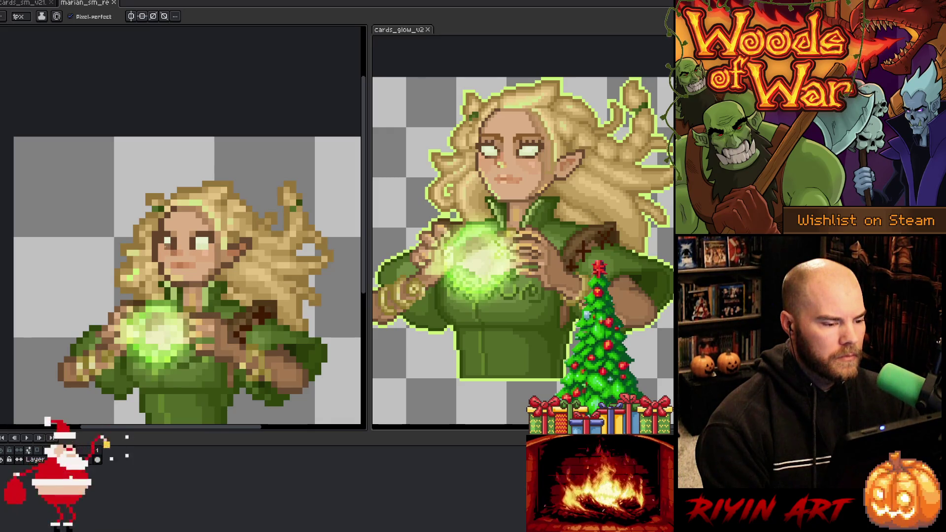
Step: Sample several colours from around the elf's face and eyes
key(alt)
alt+click(165, 246)
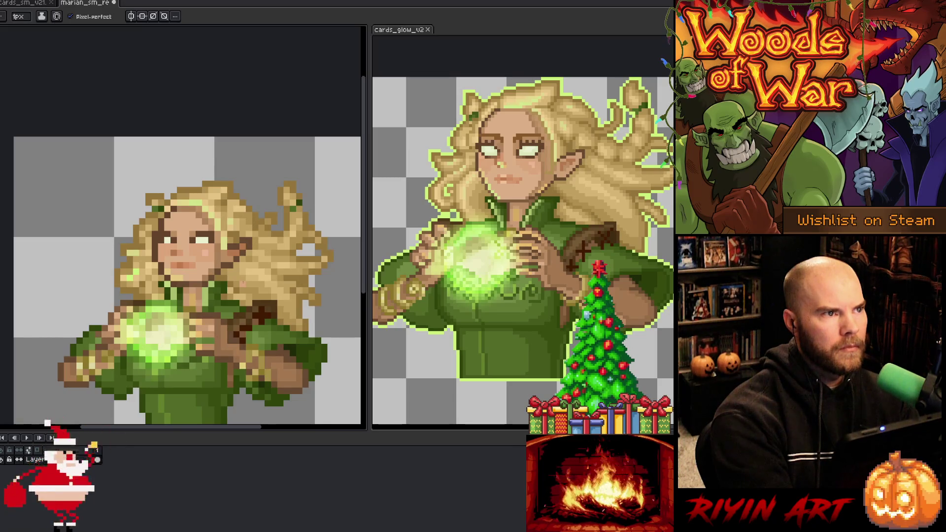
key(i)
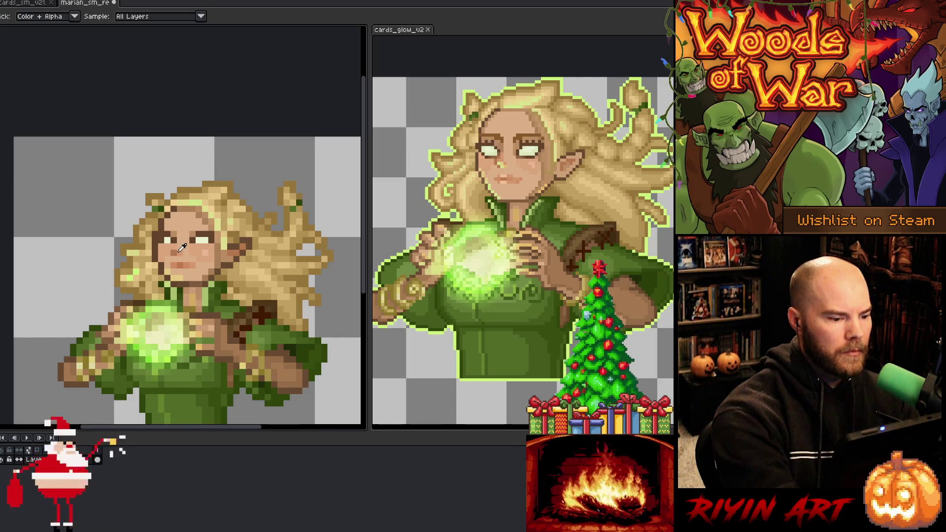
key(b)
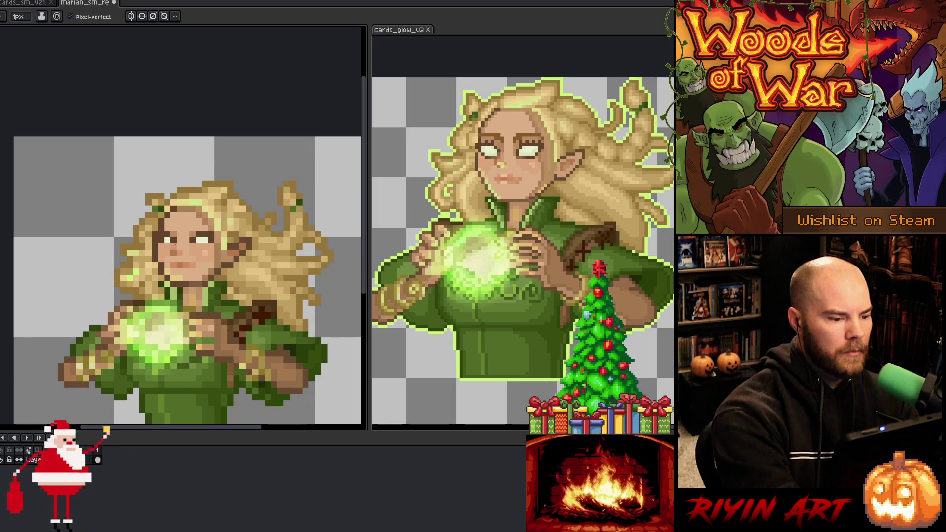
alt+click(207, 269)
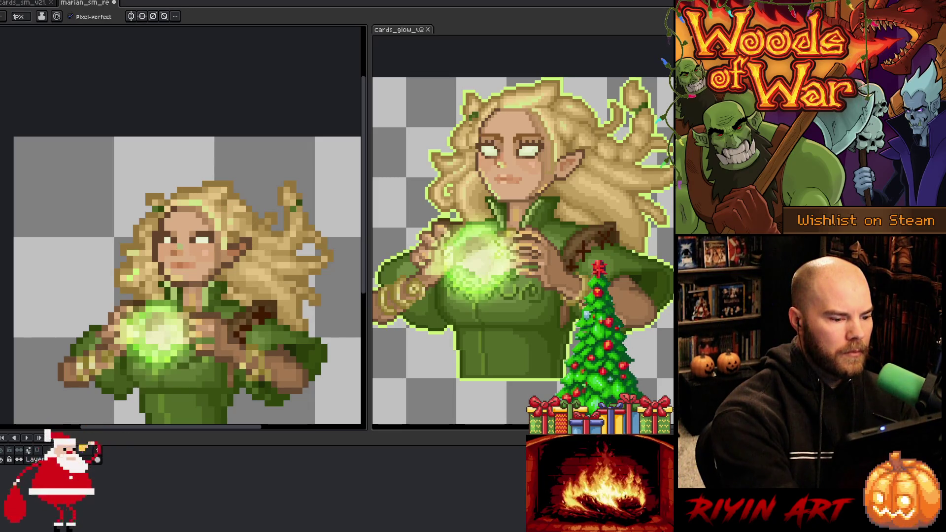
alt+click(179, 228)
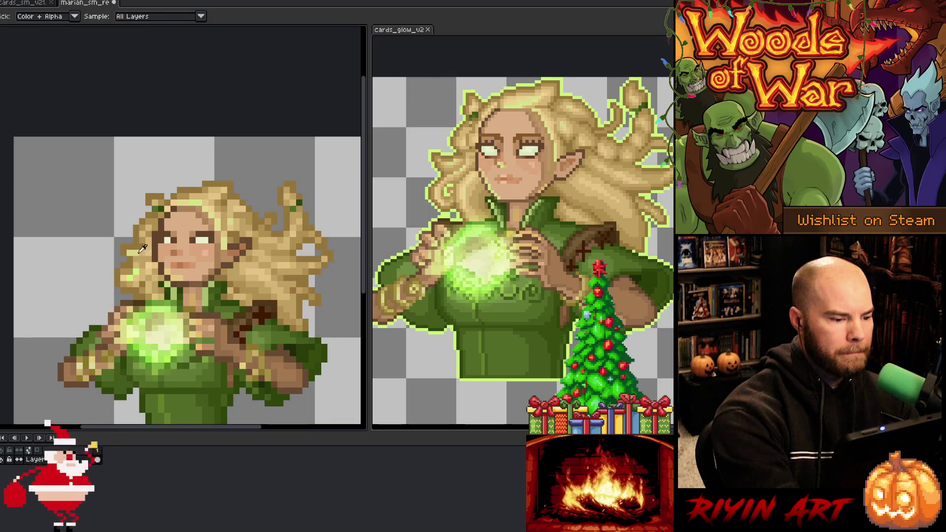
alt+click(179, 248)
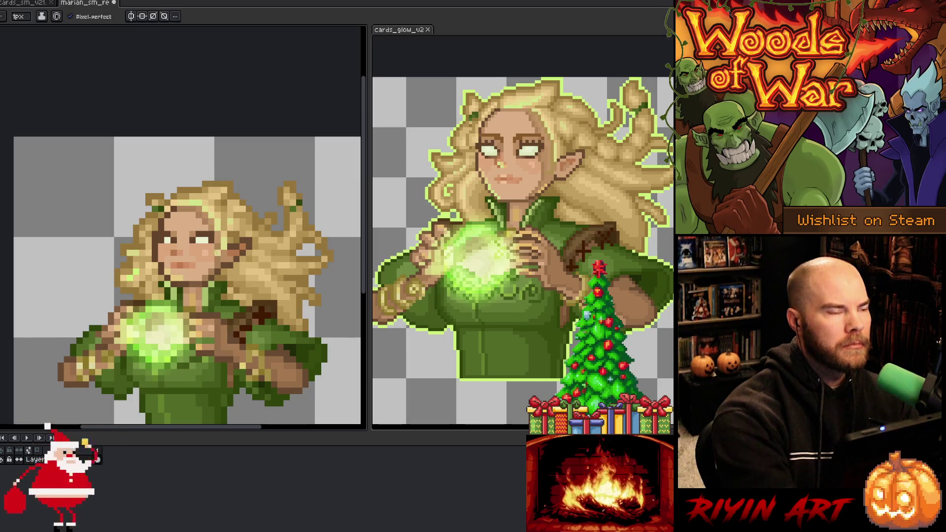
Step: Retouch a pixel near the eye and sample a face colour for further tweaks
alt+click(205, 237)
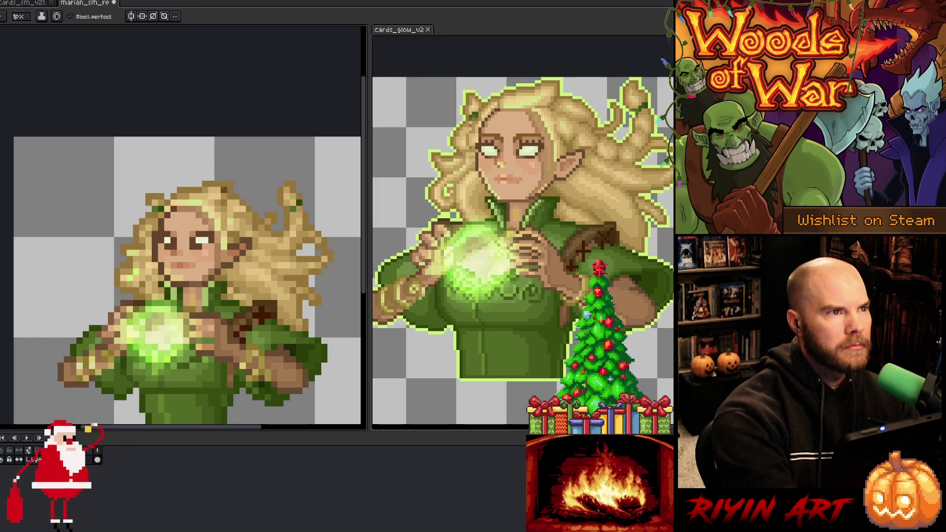
alt+click(224, 253)
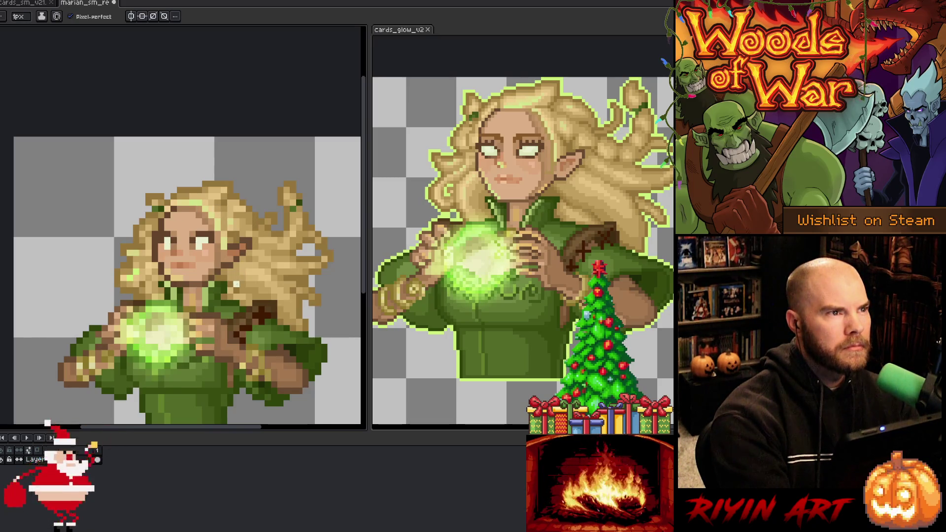
scroll(236, 284, down, 3)
scroll(232, 290, up, 1)
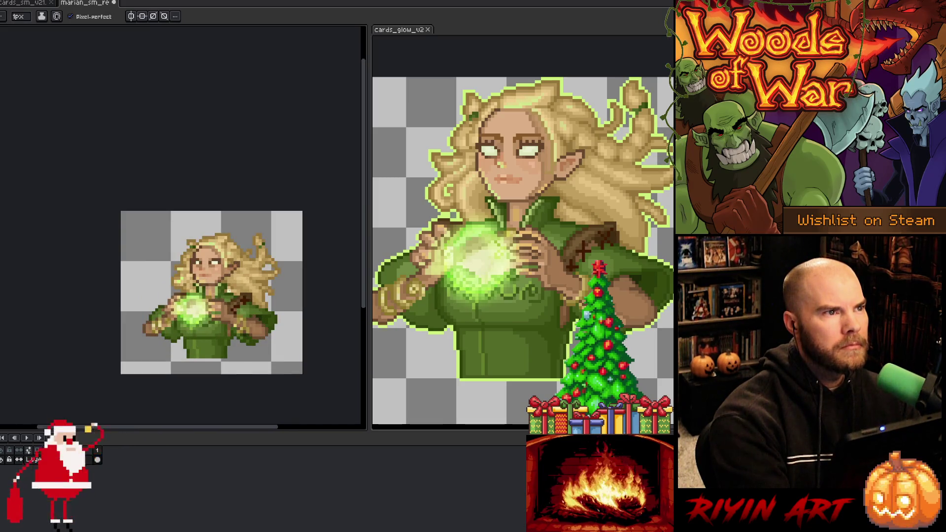
scroll(230, 291, up, 1)
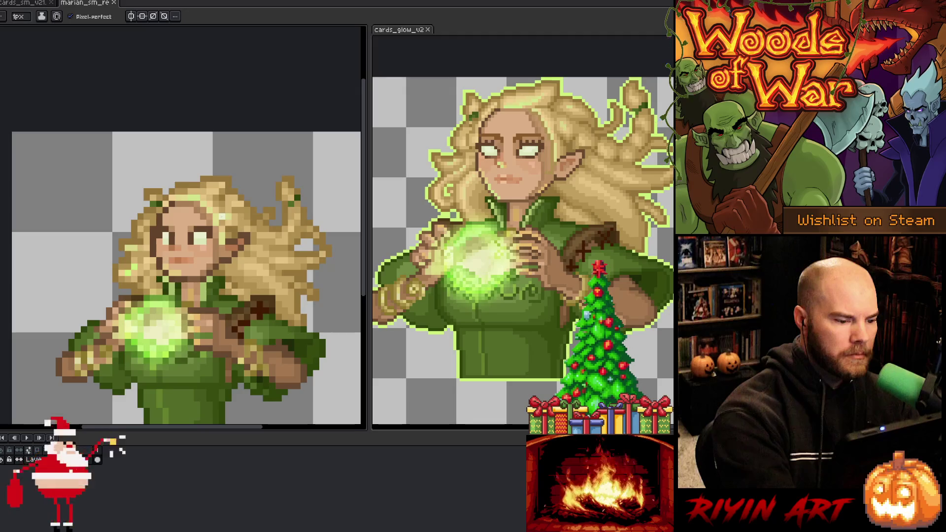
Step: Save, then pick a dark colour from the reference and paint it near the elf's eye
key(ctrl+s)
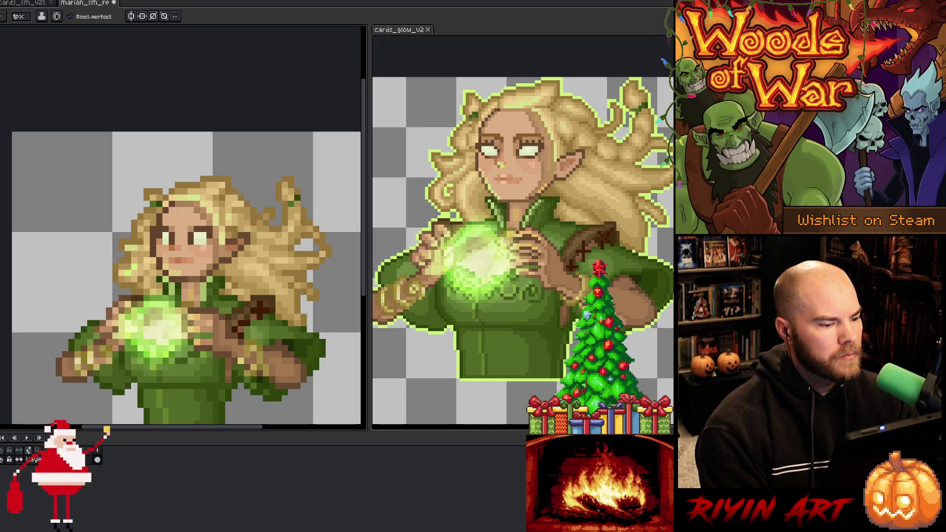
scroll(203, 267, down, 2)
scroll(181, 255, up, 2)
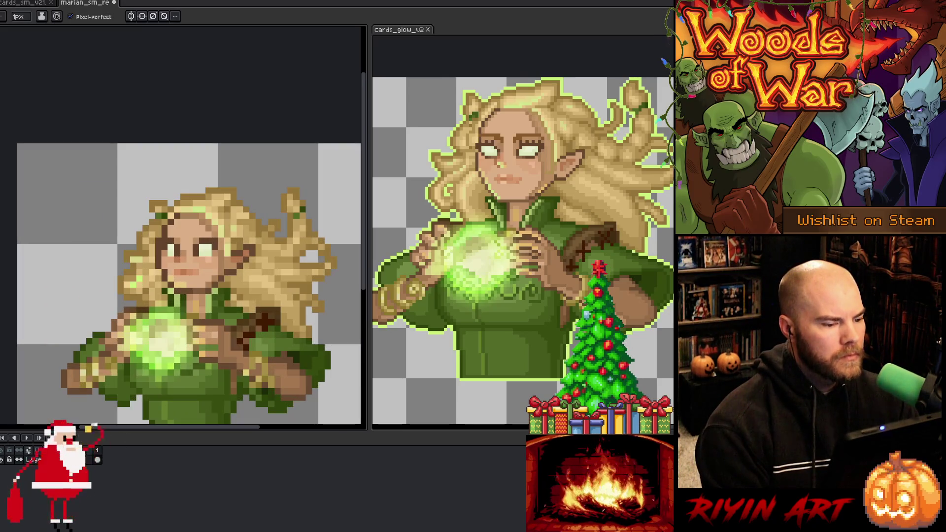
key(i)
click(522, 132)
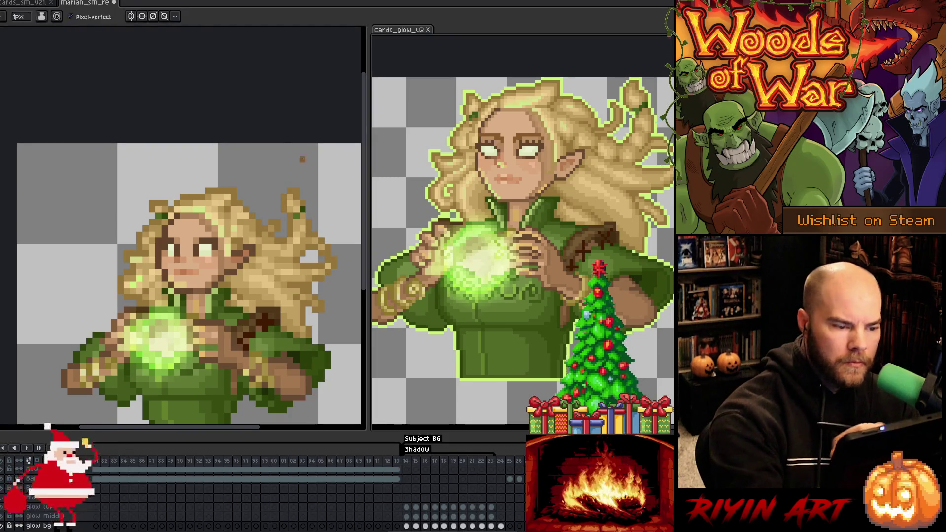
click(196, 235)
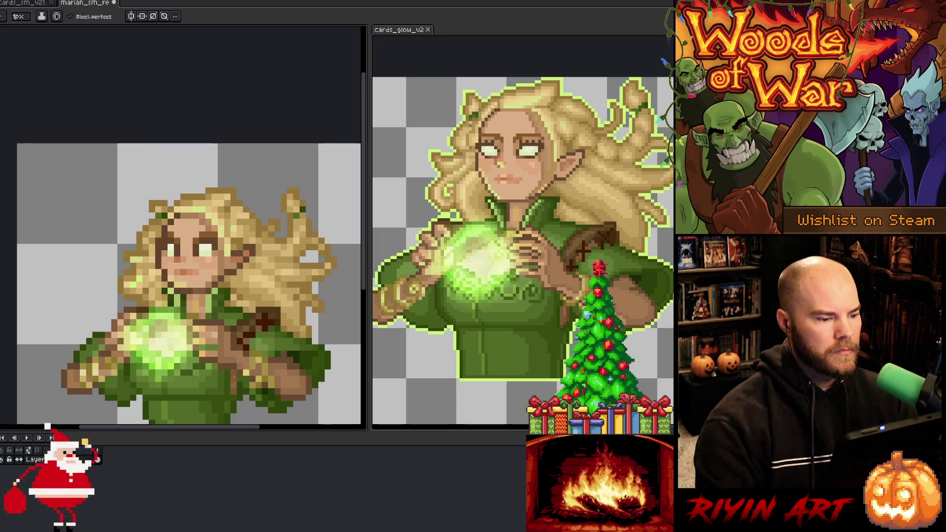
Step: Reposition the small sprite in view and switch to Move to check the layer bounds
scroll(190, 357, down, 3)
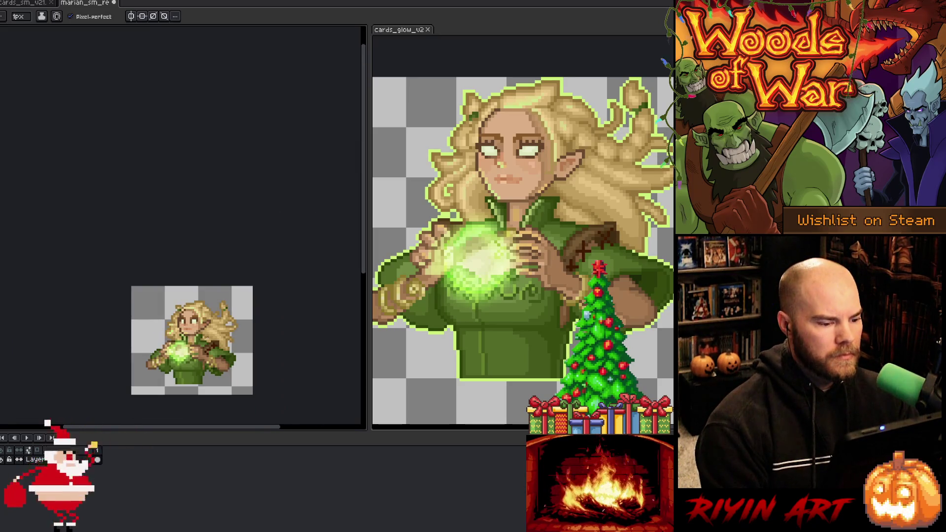
scroll(209, 343, up, 1)
drag(206, 347, 196, 297)
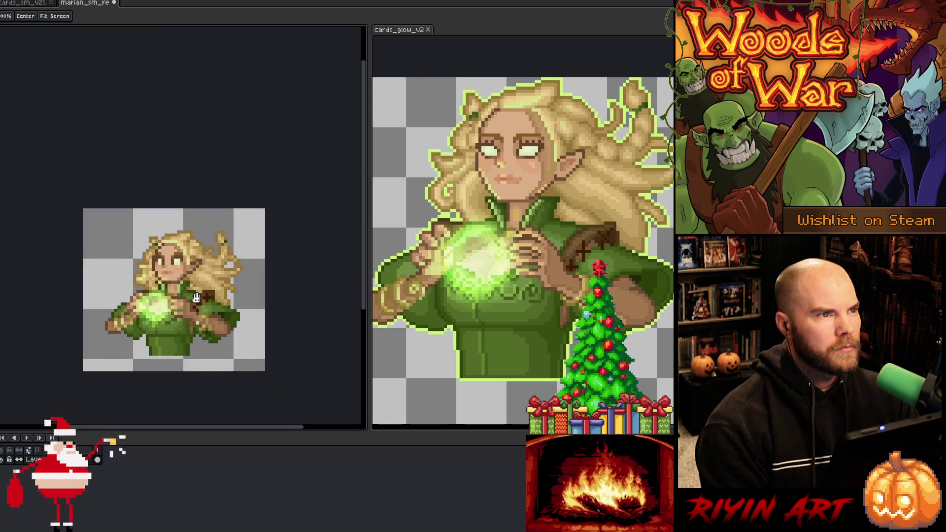
key(b)
scroll(169, 232, up, 1)
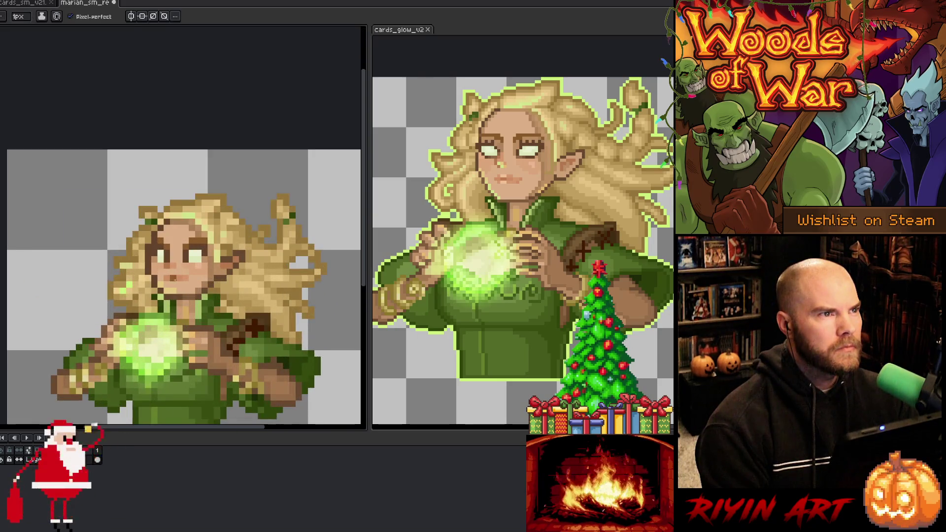
scroll(177, 269, up, 2)
scroll(181, 261, down, 1)
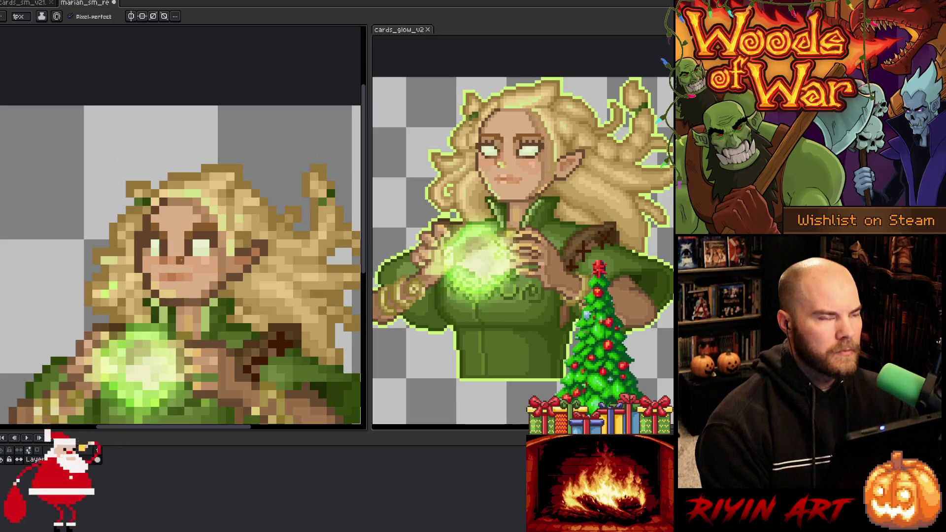
key(v)
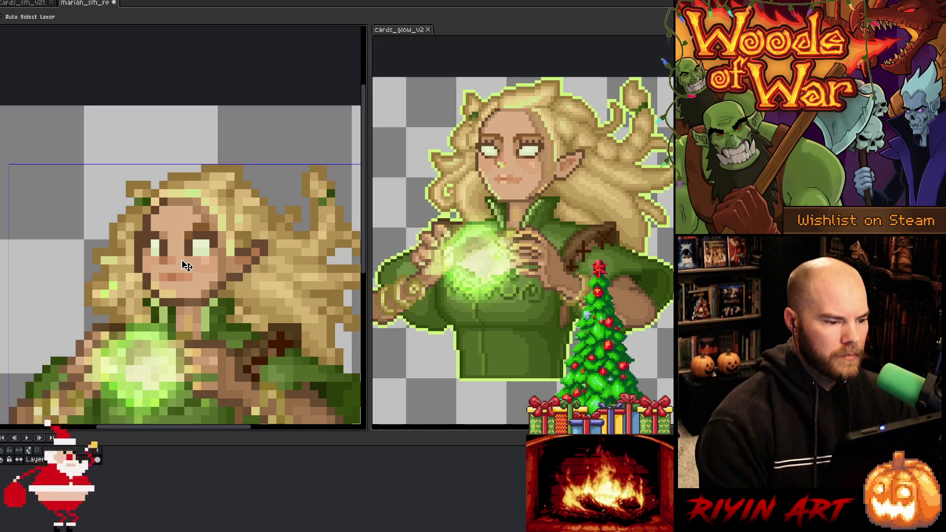
key(b)
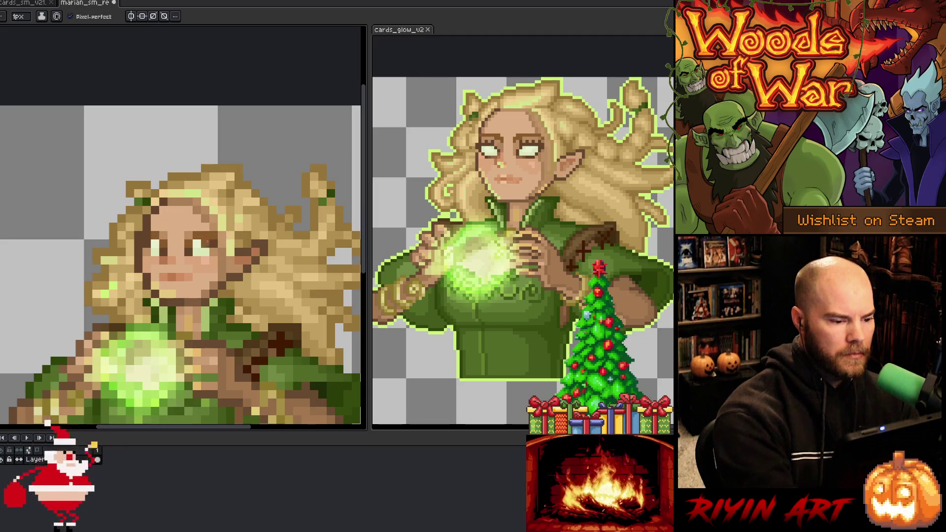
scroll(38, 202, down, 3)
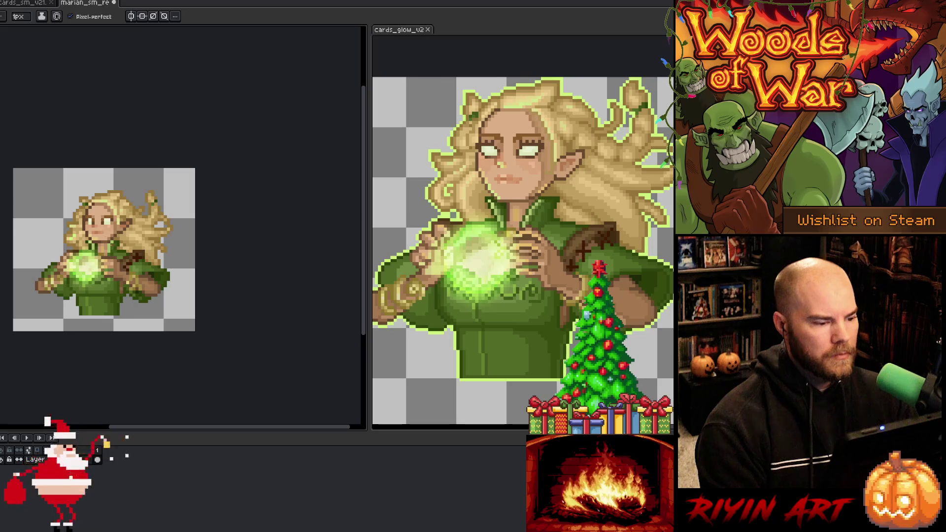
mouse_move(38, 201)
mouse_down()
mouse_move(143, 184)
mouse_move(95, 209)
mouse_up()
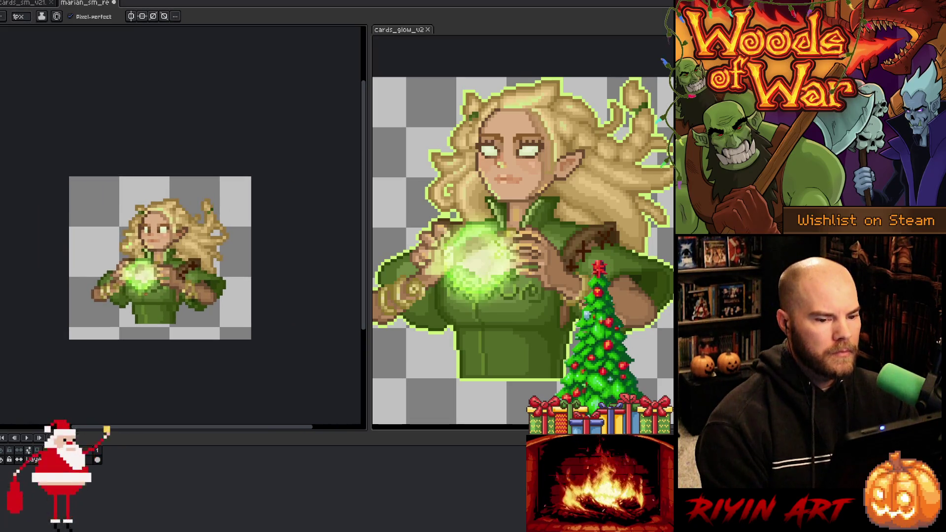
scroll(159, 265, down, 2)
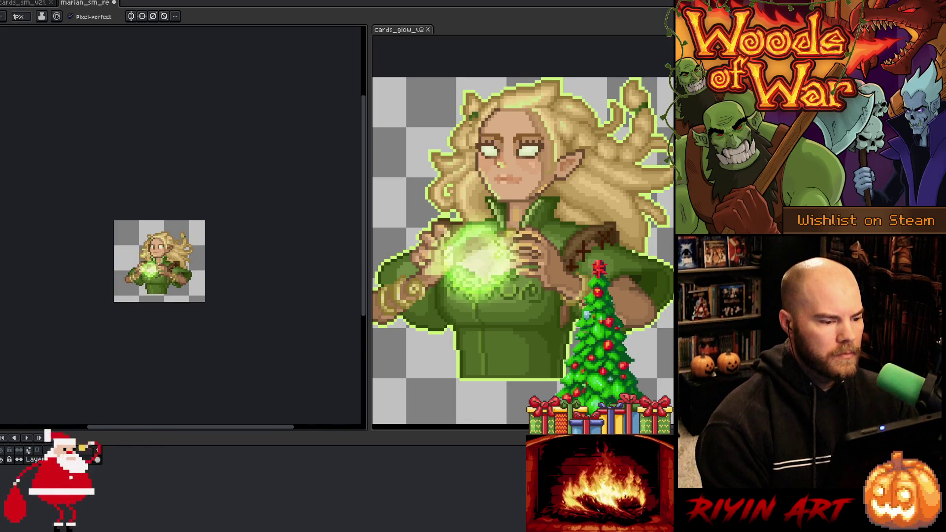
scroll(159, 257, up, 1)
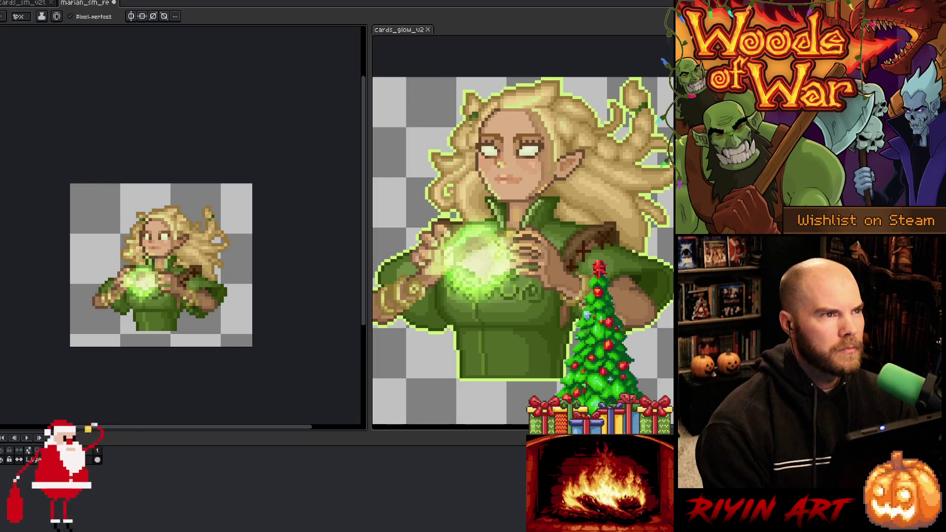
key(v)
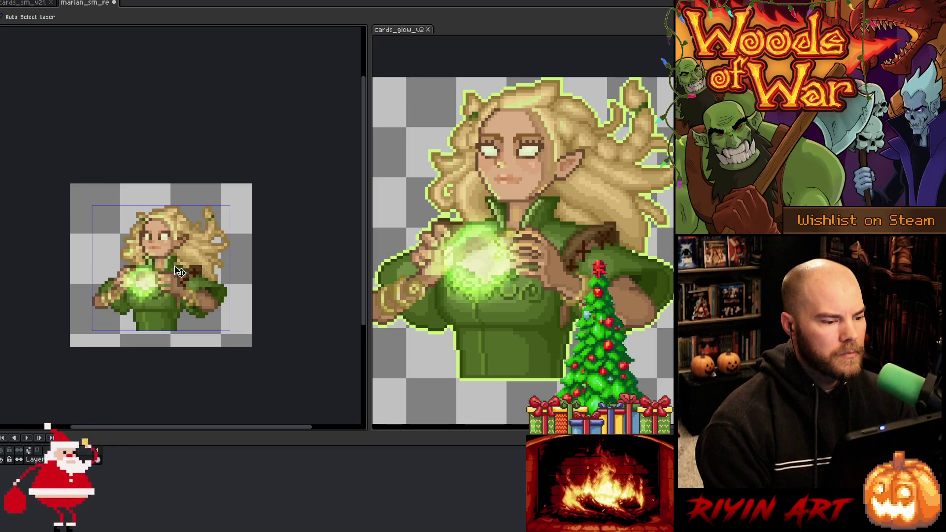
key(b)
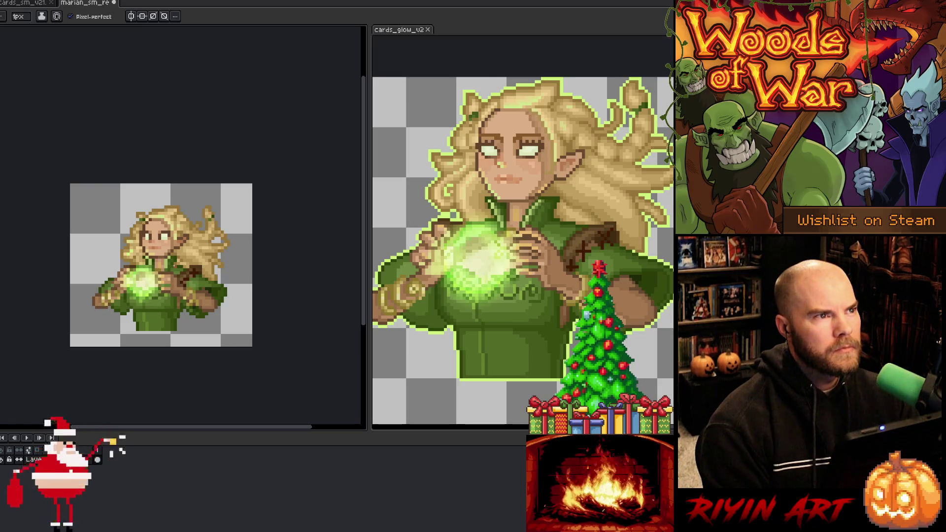
scroll(177, 262, up, 1)
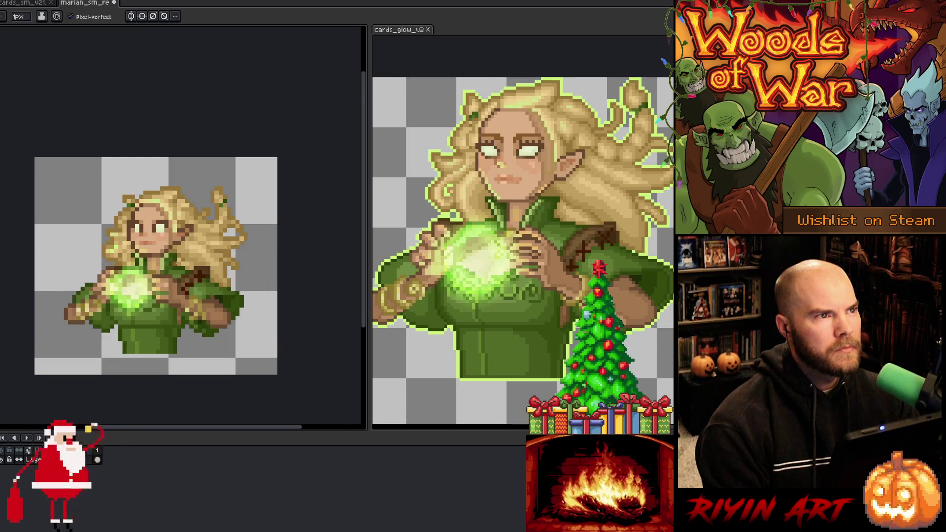
scroll(177, 266, up, 1)
scroll(175, 262, down, 1)
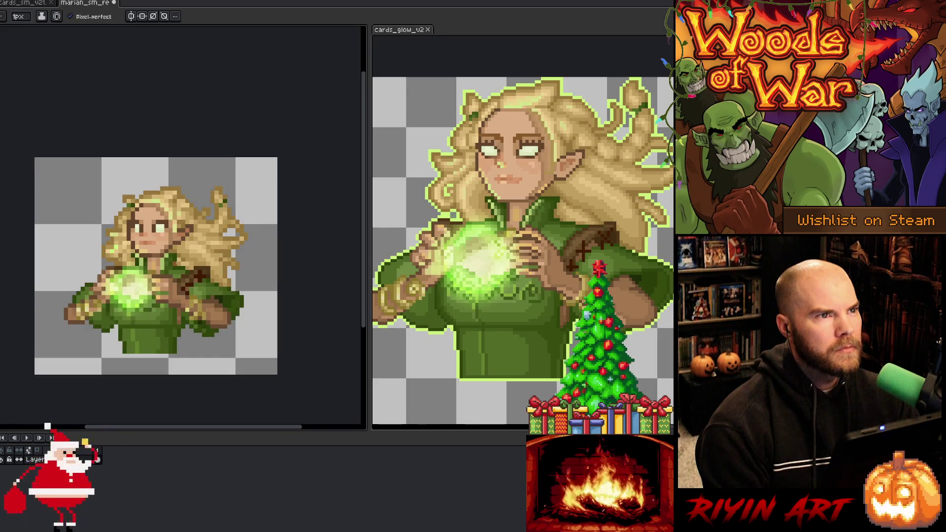
scroll(176, 261, up, 1)
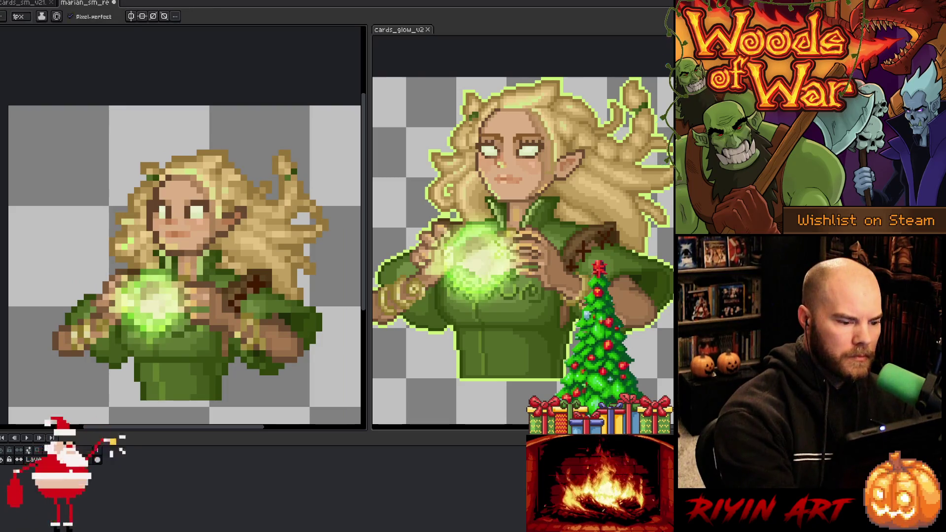
key(i)
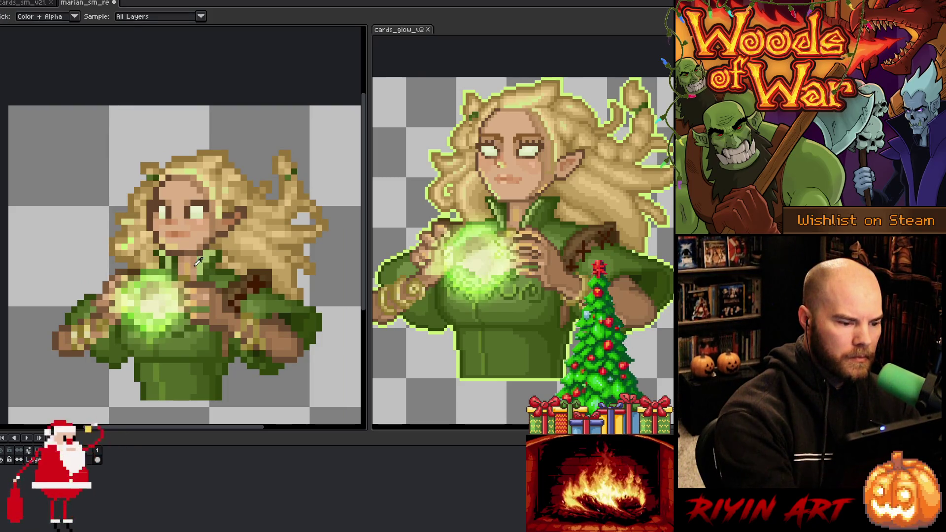
key(b)
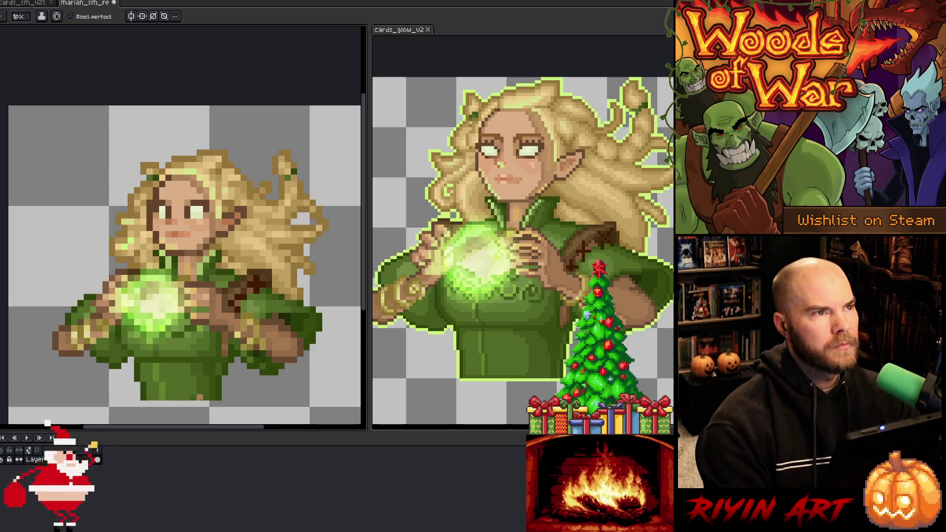
key(minus)
key(minus)
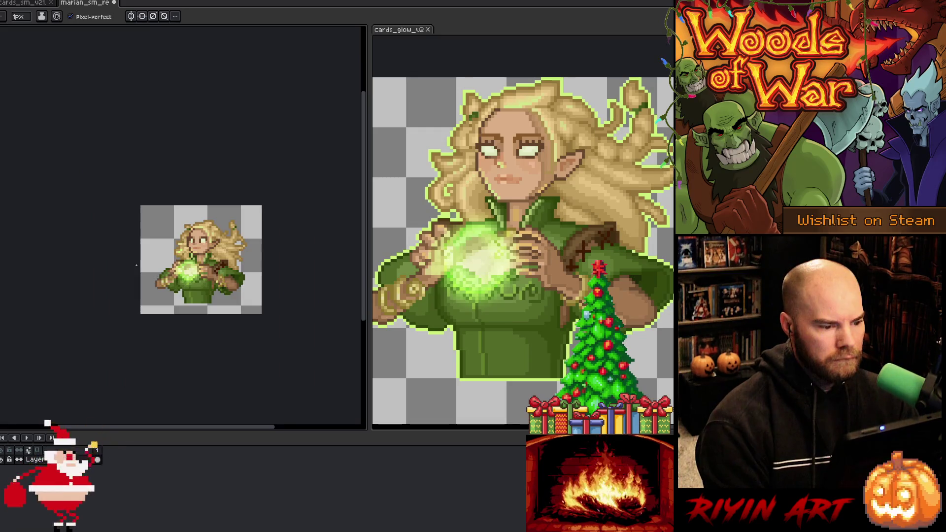
scroll(165, 245, up, 3)
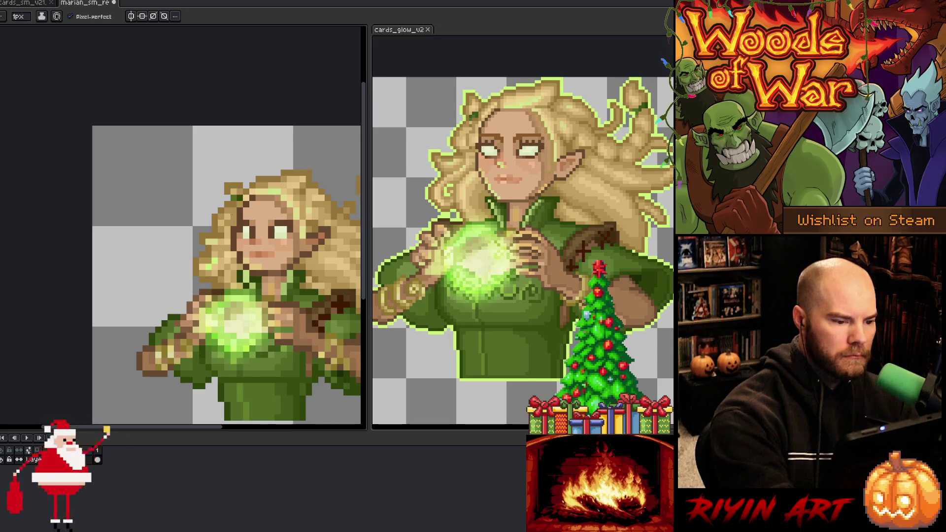
scroll(212, 266, down, 4)
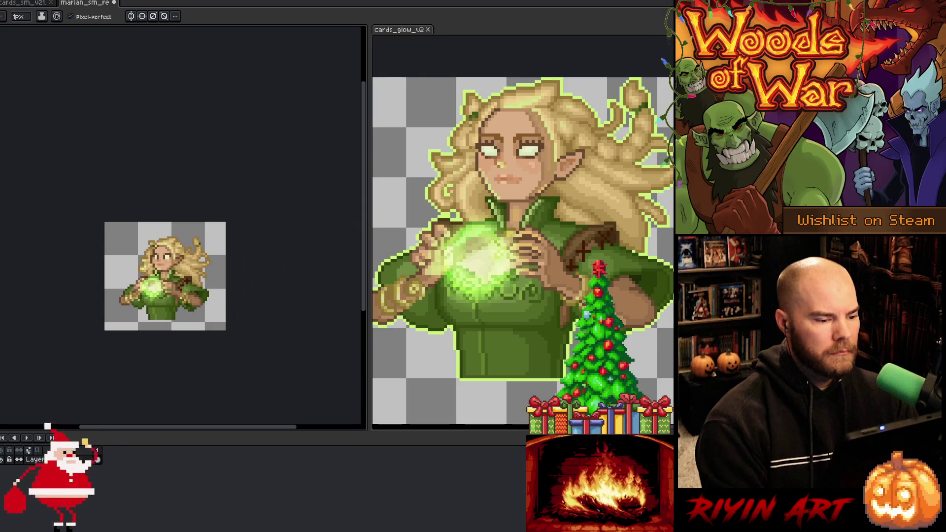
scroll(135, 298, down, 1)
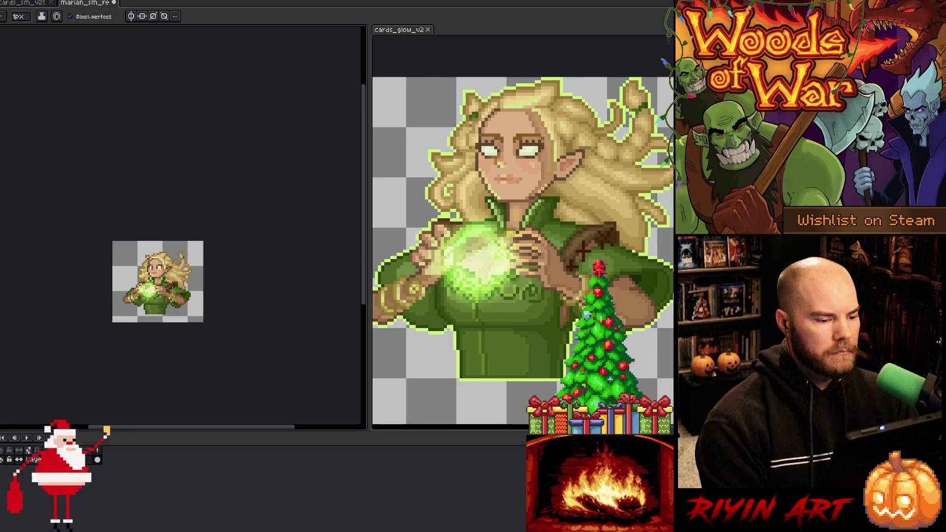
scroll(145, 289, up, 3)
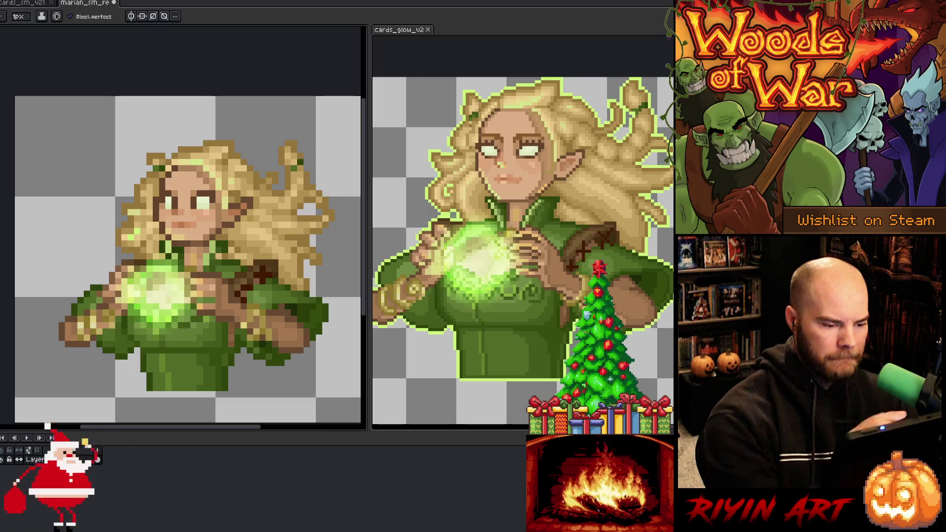
Step: Zoom out to review the small bust, switching between eyedropper, pencil and Move
key(i)
key(b)
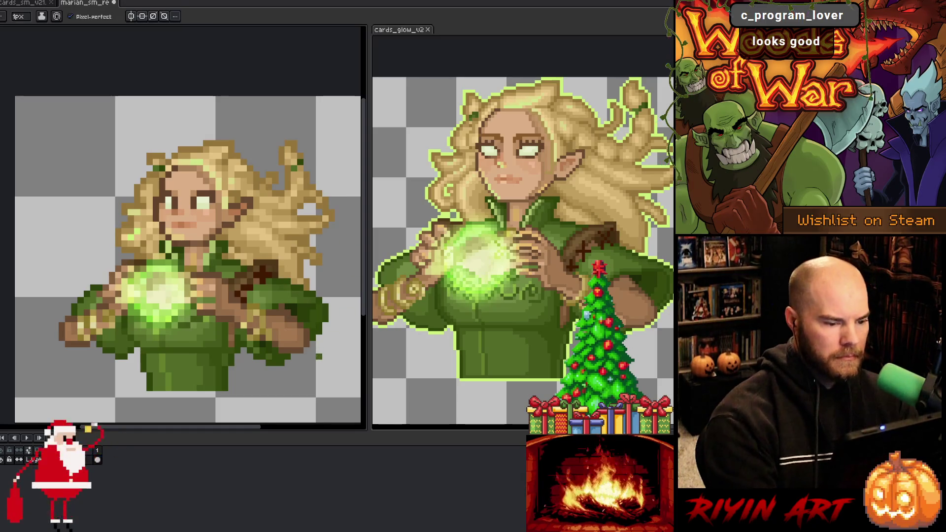
scroll(255, 367, down, 3)
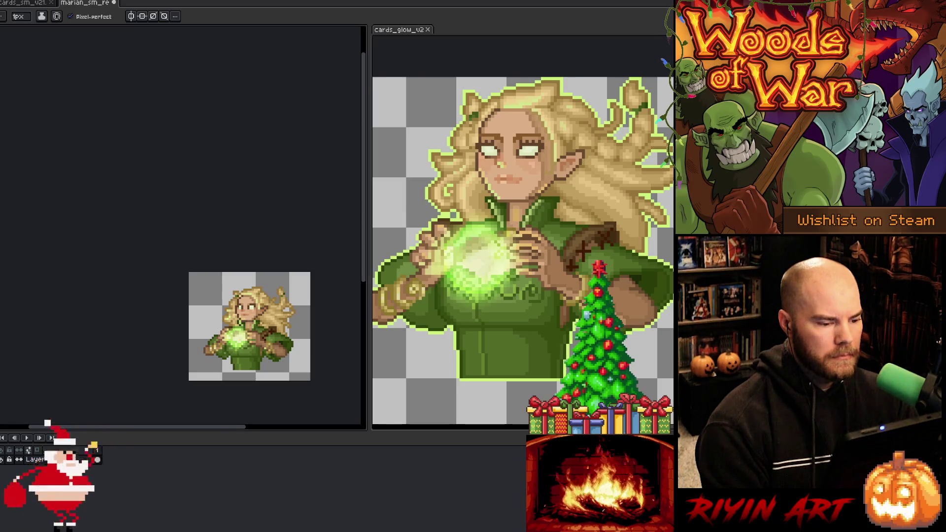
scroll(226, 354, up, 3)
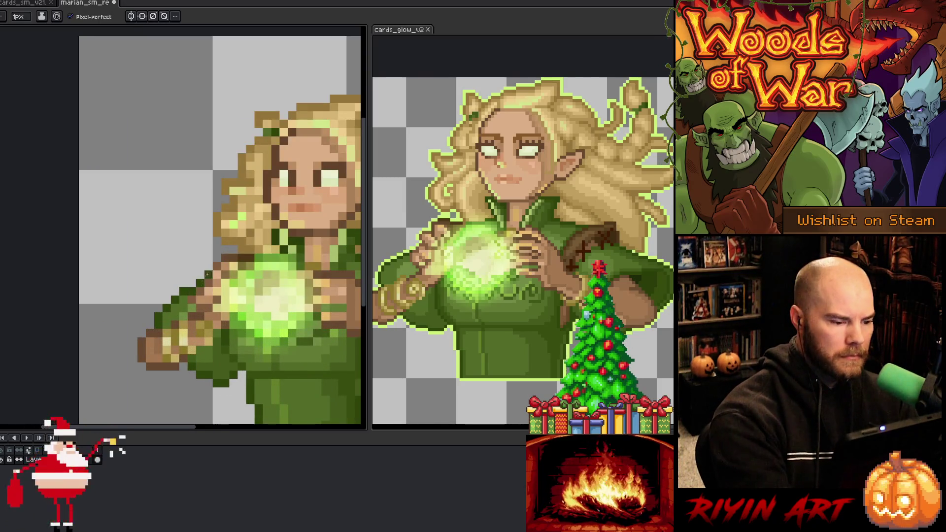
key(alt)
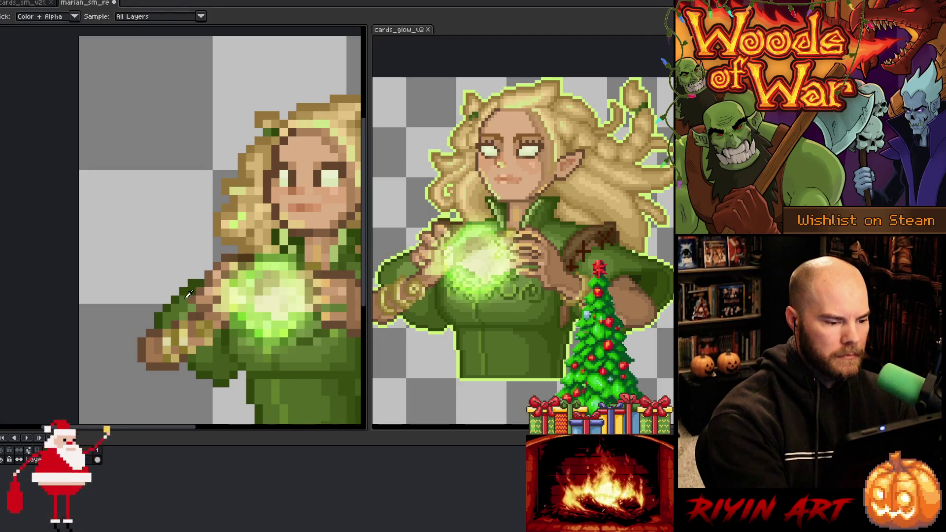
scroll(255, 392, down, 3)
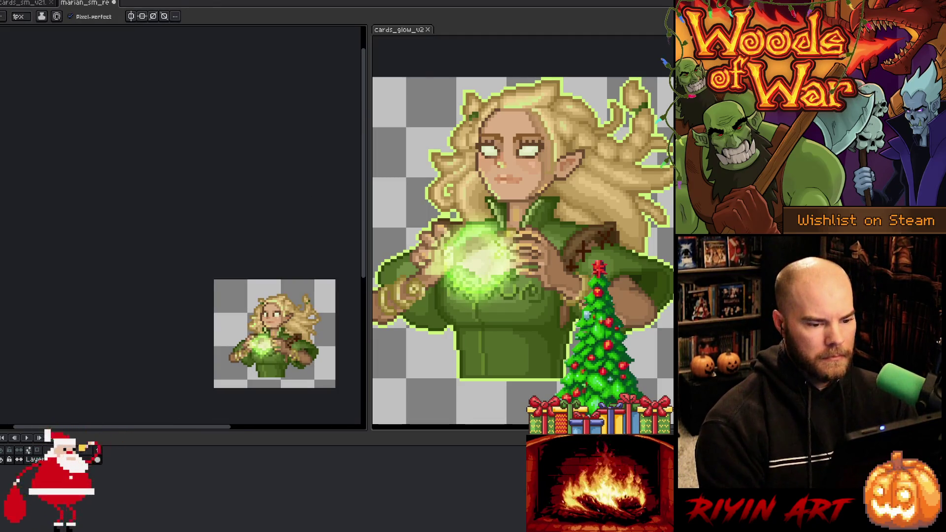
key(v)
key(ctrl)
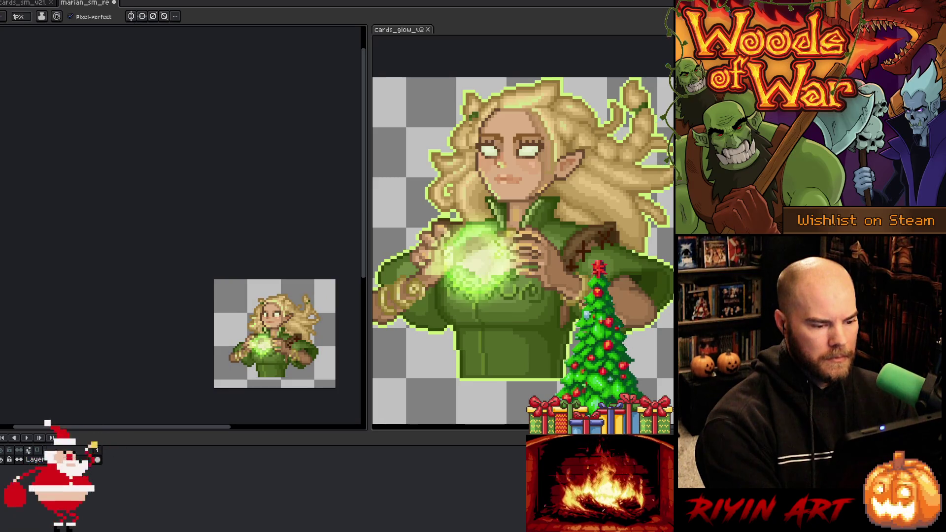
Step: Bring the small sprite back into view and save the downscaled elf file
scroll(284, 359, down, 1)
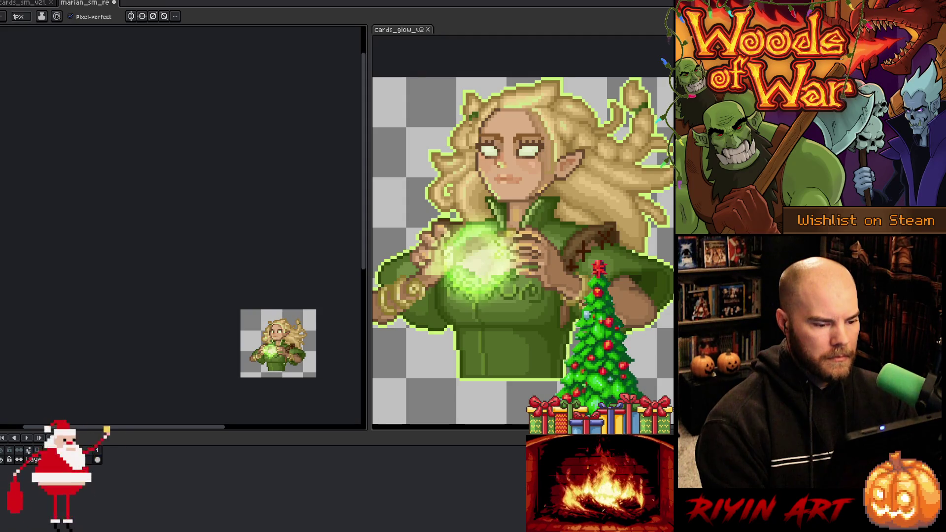
scroll(289, 369, up, 2)
mouse_move(249, 341)
mouse_down()
mouse_move(178, 305)
mouse_move(170, 314)
mouse_up()
scroll(170, 326, down, 1)
scroll(170, 326, up, 1)
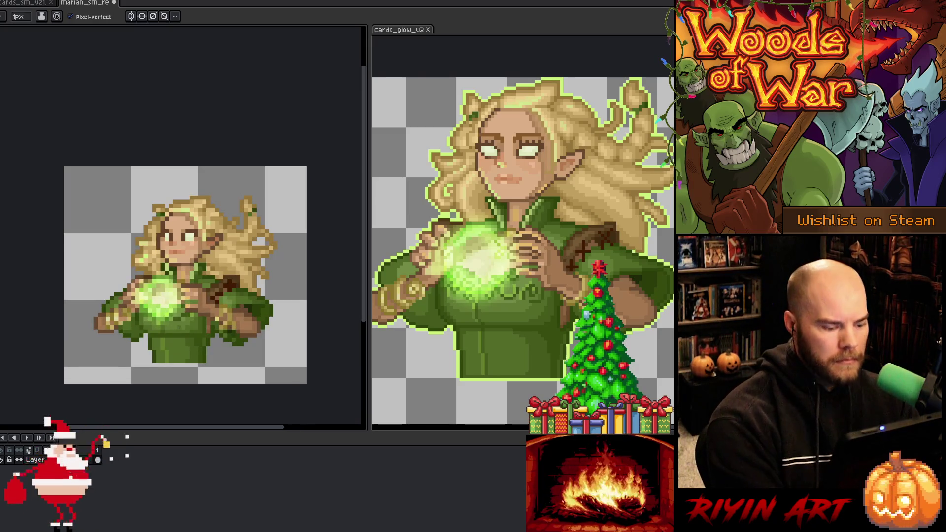
key(ctrl+s)
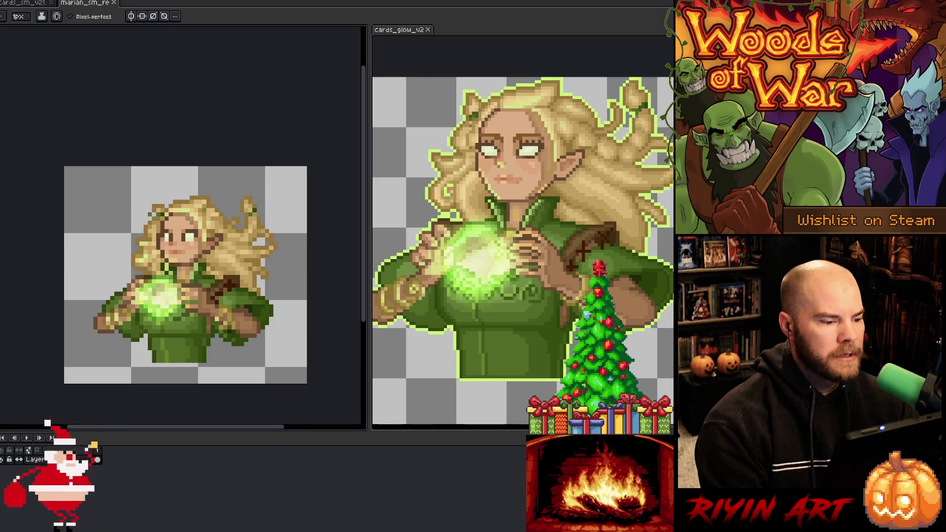
scroll(163, 262, up, 2)
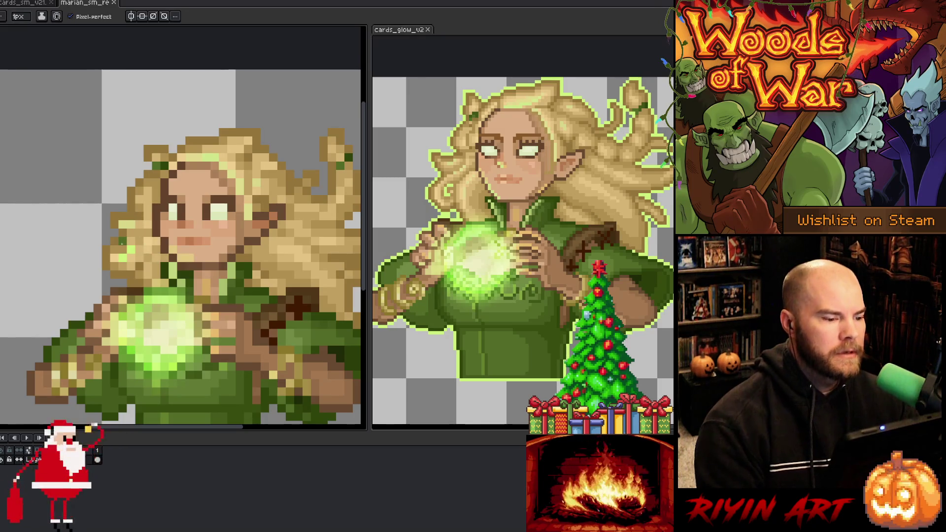
key(m)
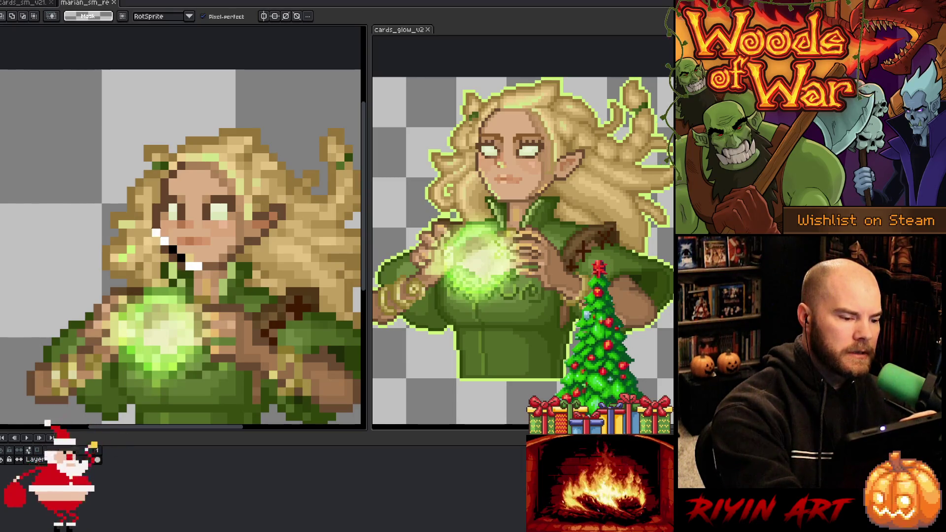
Step: Marquee-select the elf's face, drop the selection, and check the layer's bounding box
drag(158, 202, 212, 273)
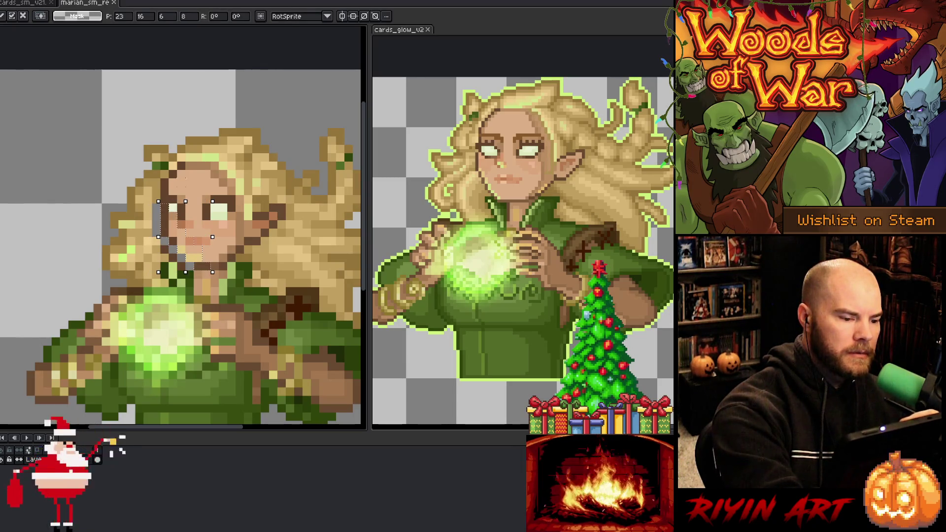
key(ctrl+d)
key(b)
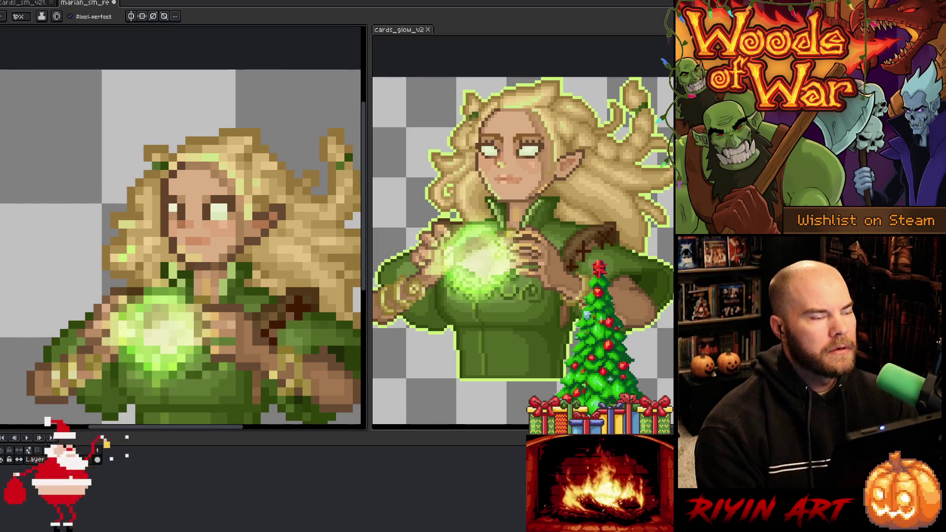
scroll(219, 303, down, 1)
scroll(217, 293, down, 1)
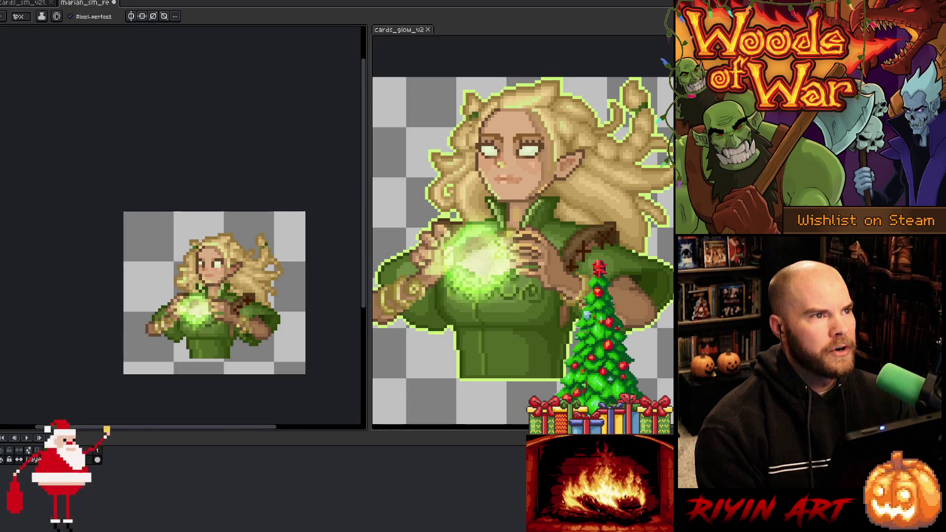
scroll(209, 316, up, 2)
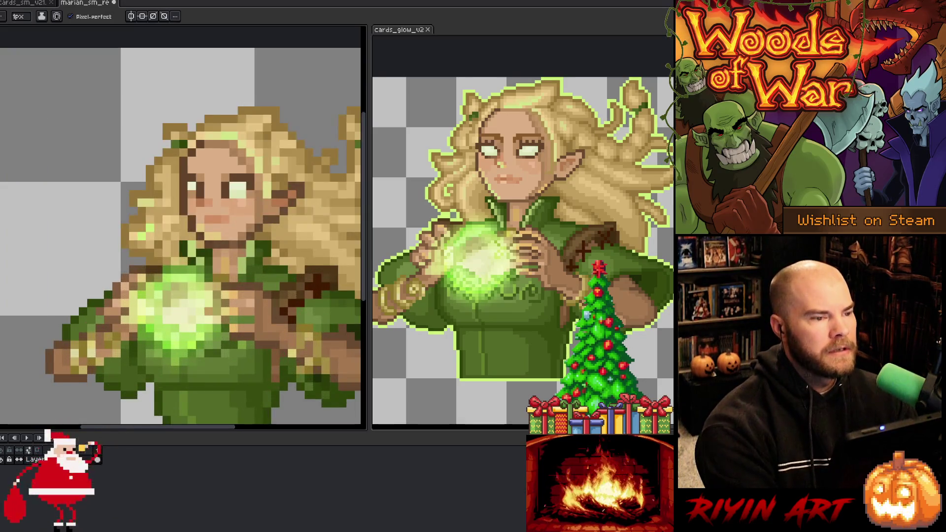
key(v)
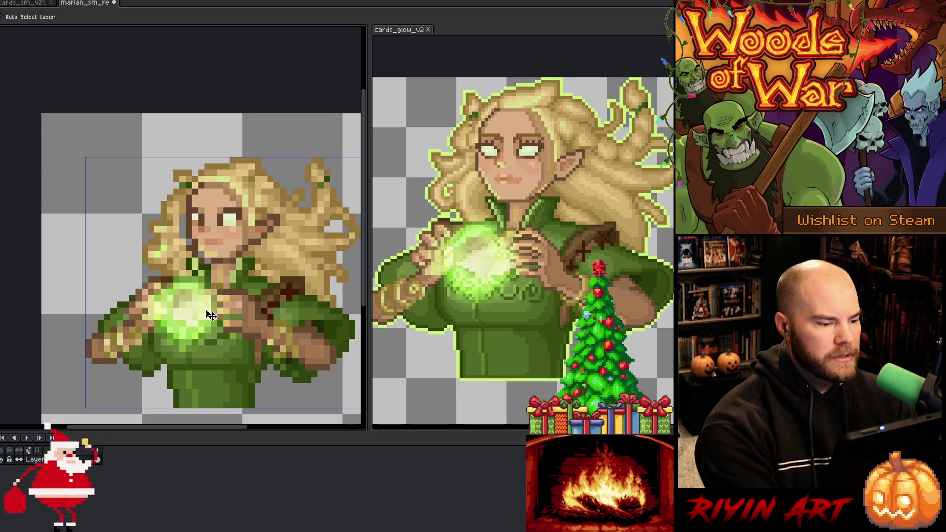
key(b)
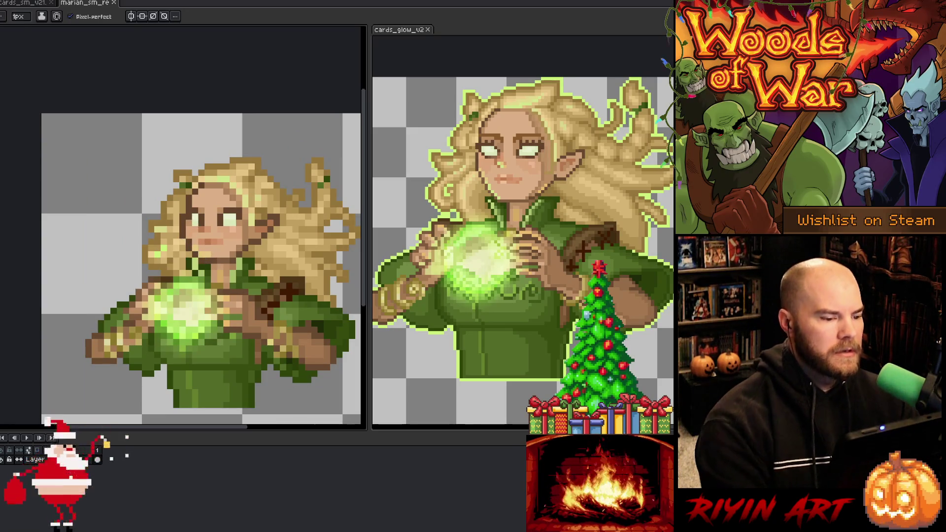
key(v)
key(b)
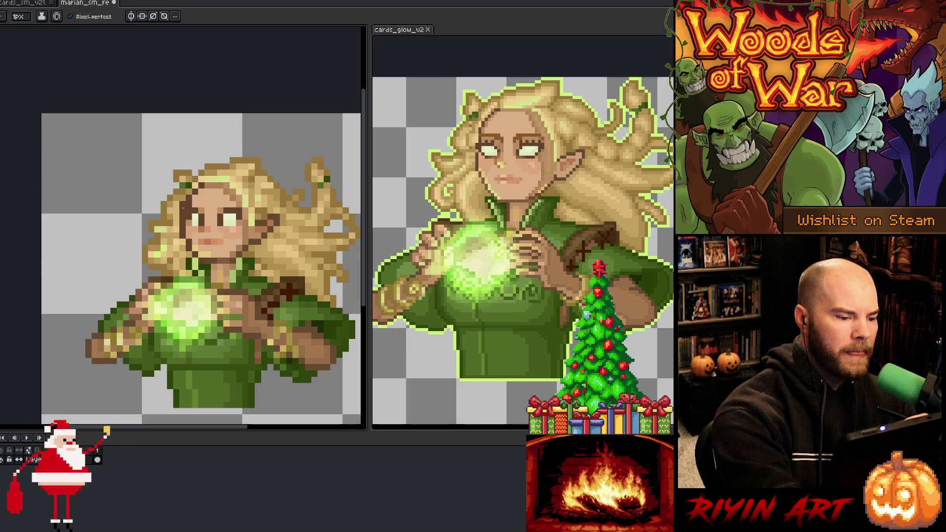
key(ctrl+z)
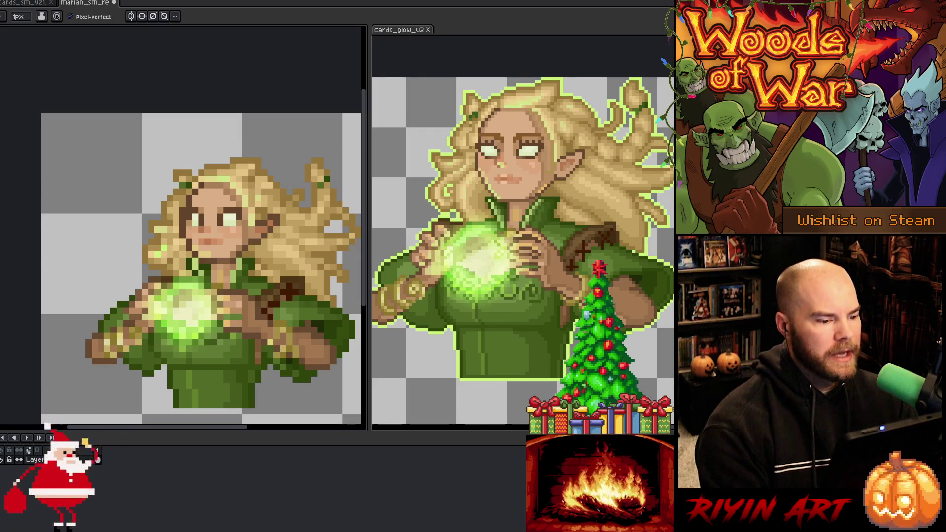
Step: Sample the pale eye-white colour and pencil two light pixels into the left eye
scroll(183, 210, up, 2)
key(m)
drag(175, 199, 209, 233)
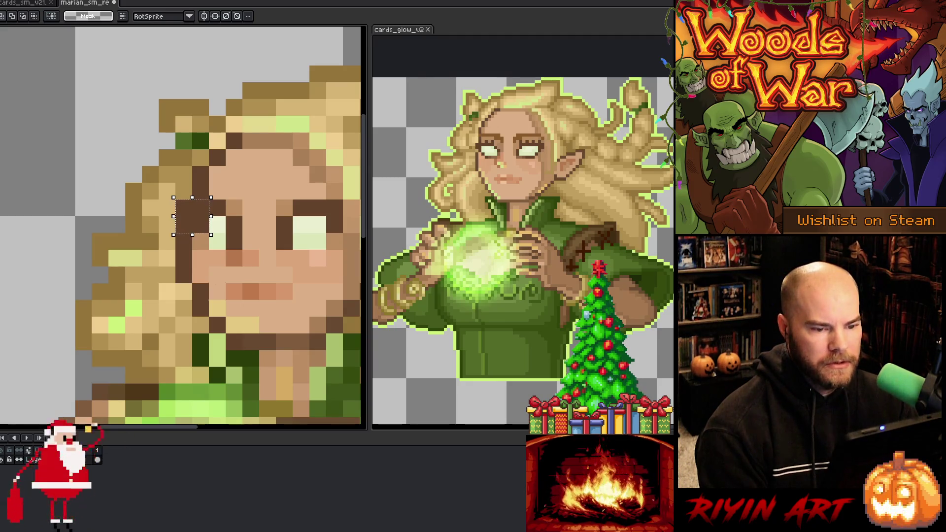
key(i)
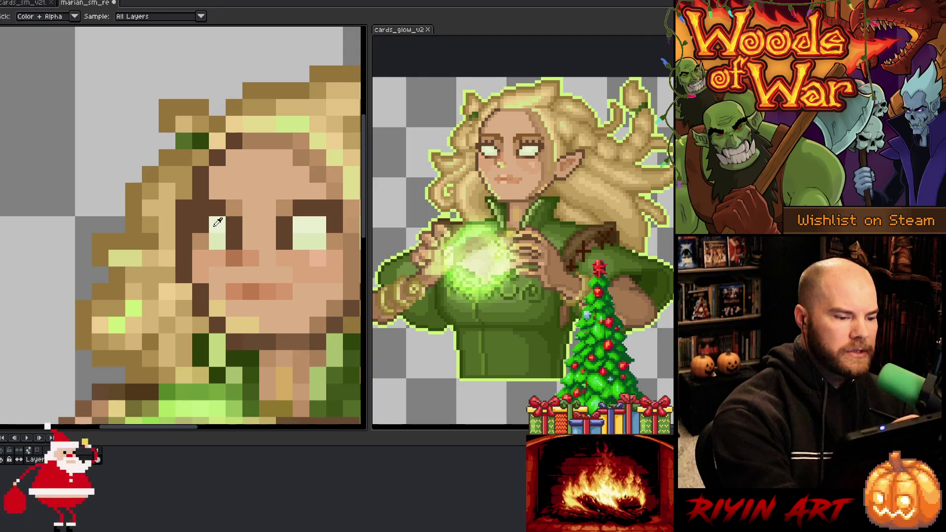
click(218, 222)
key(b)
click(217, 241)
click(234, 359)
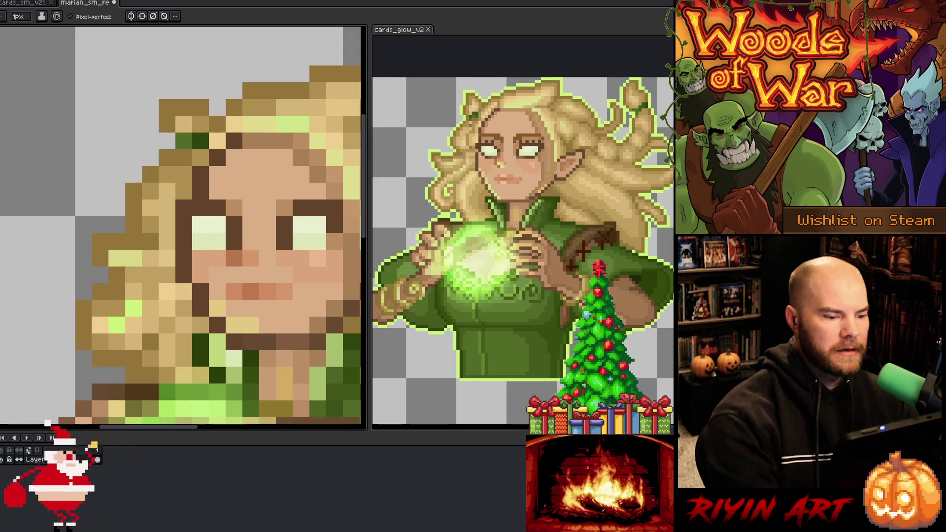
scroll(226, 316, down, 6)
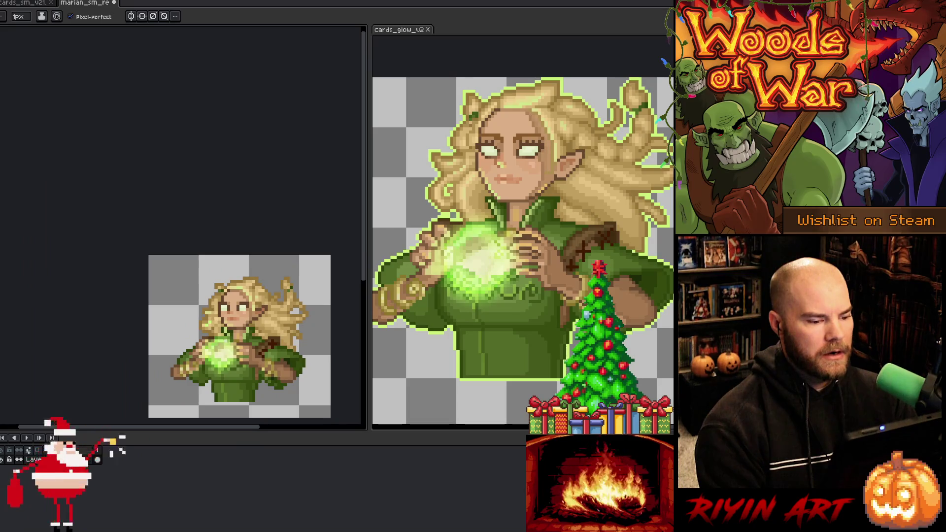
scroll(338, 392, up, 1)
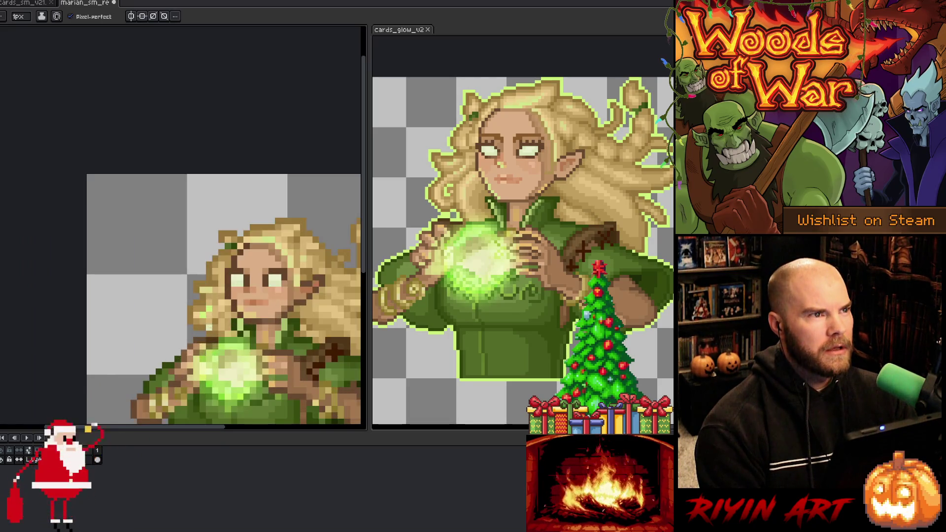
scroll(338, 391, up, 2)
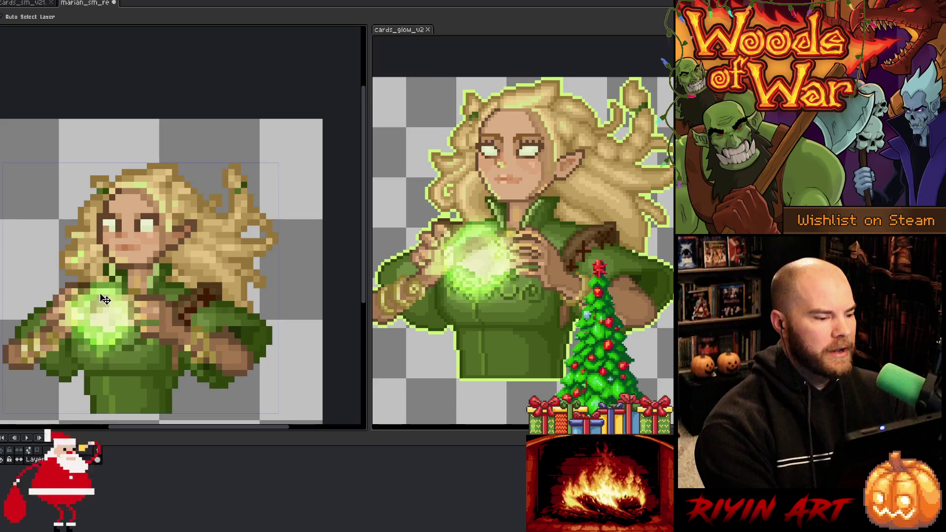
scroll(99, 283, up, 1)
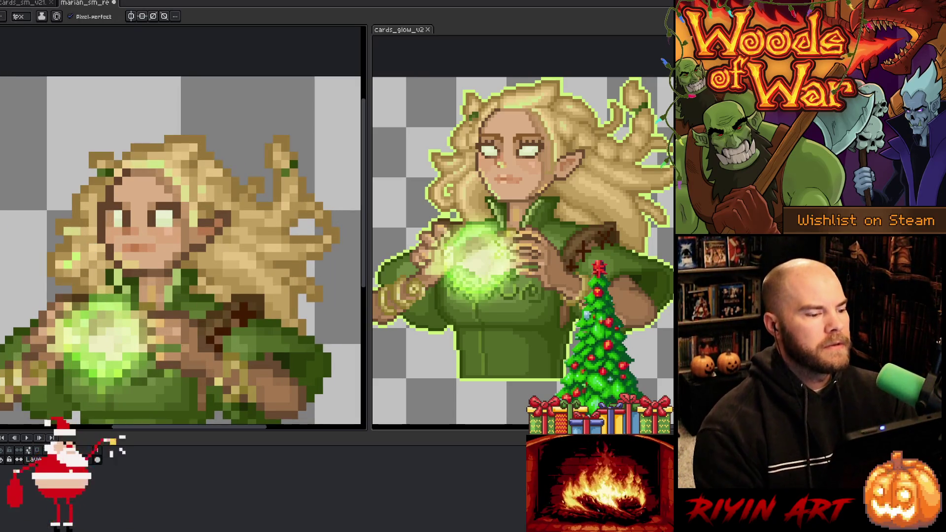
scroll(163, 345, down, 2)
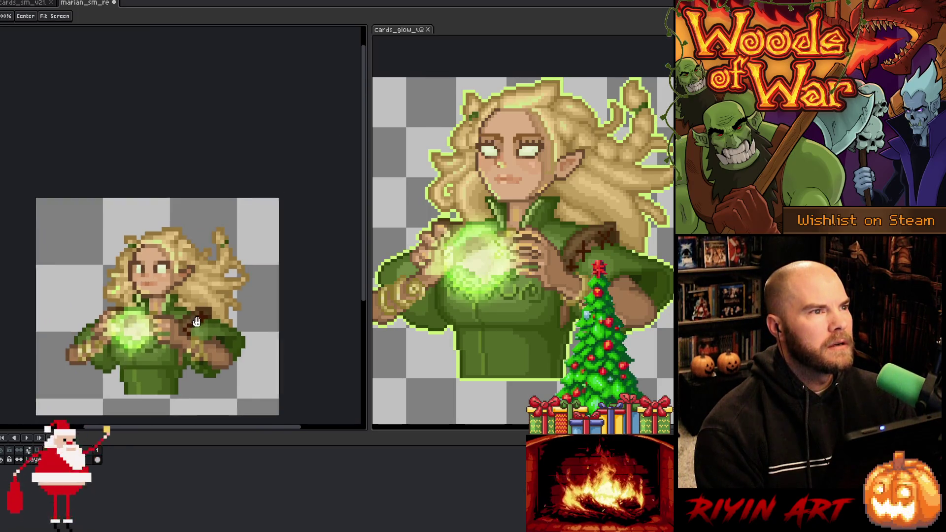
scroll(90, 387, up, 2)
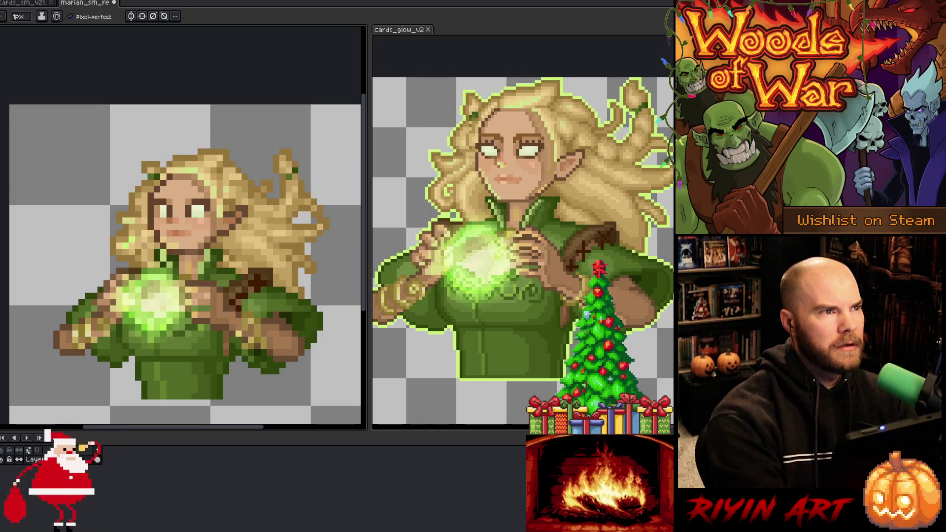
scroll(204, 279, down, 2)
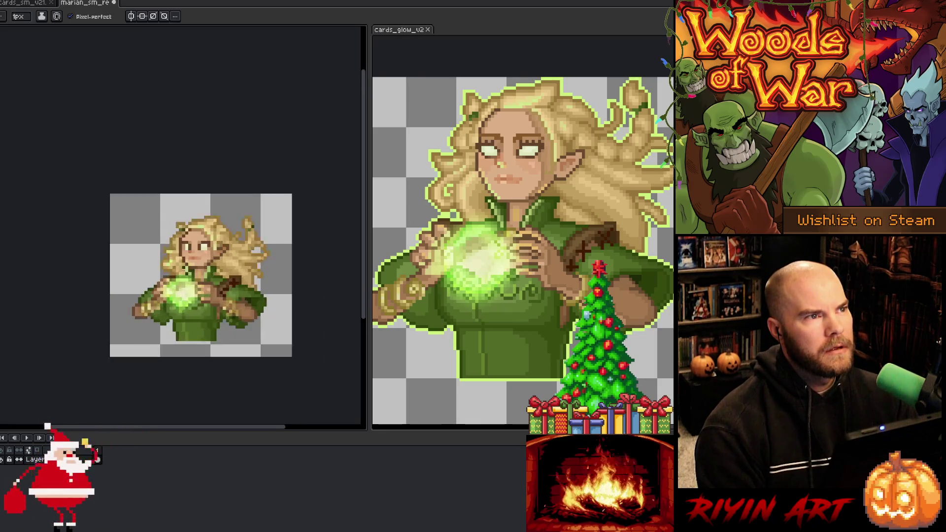
scroll(219, 305, up, 1)
key(v)
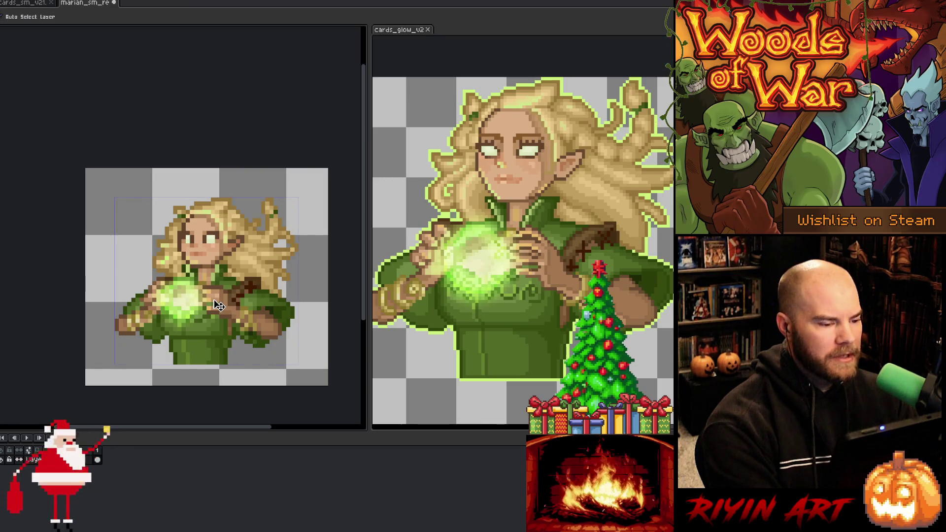
key(b)
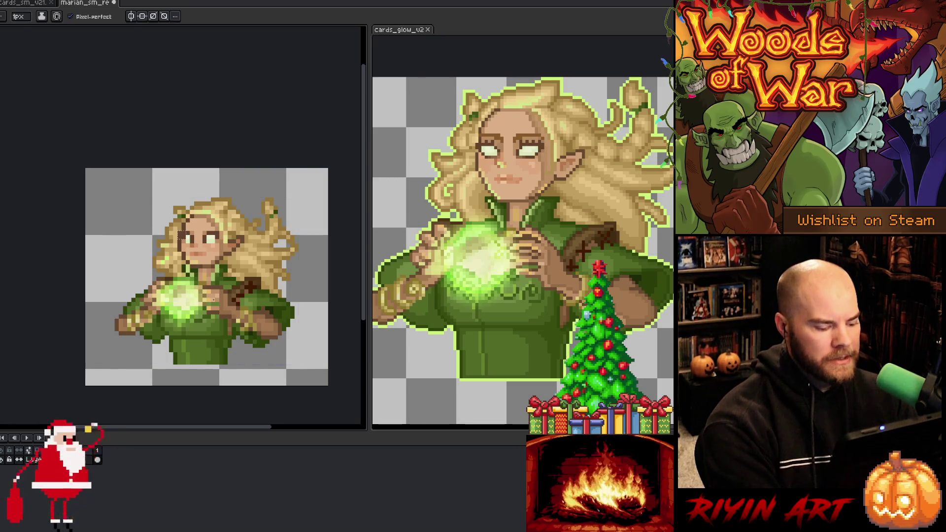
drag(207, 276, 172, 254)
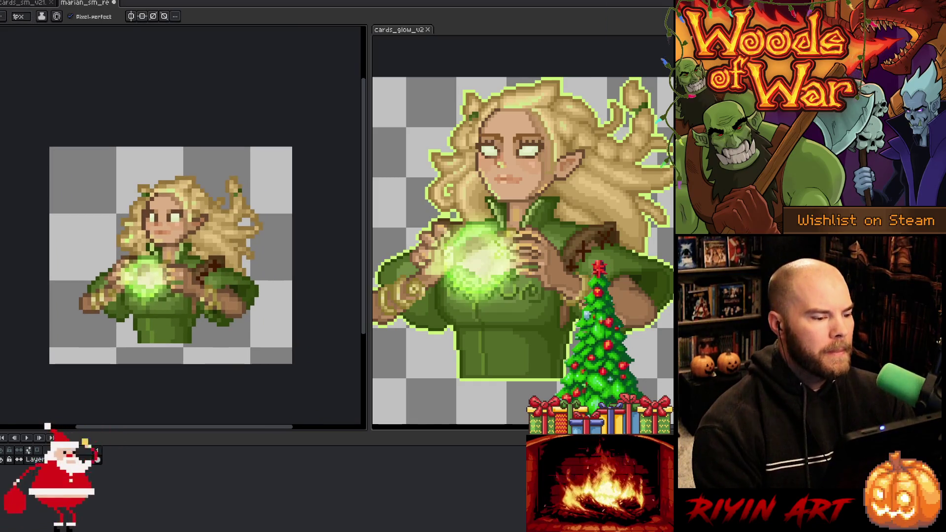
scroll(175, 284, up, 1)
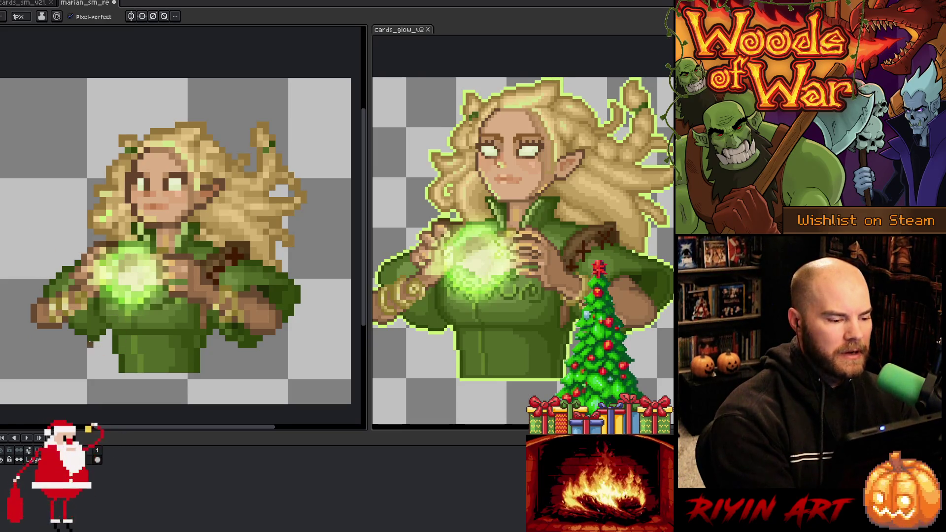
Step: Save the elf sprite and pencil a lighter highlight pixel into her blonde hair
key(ctrl+s)
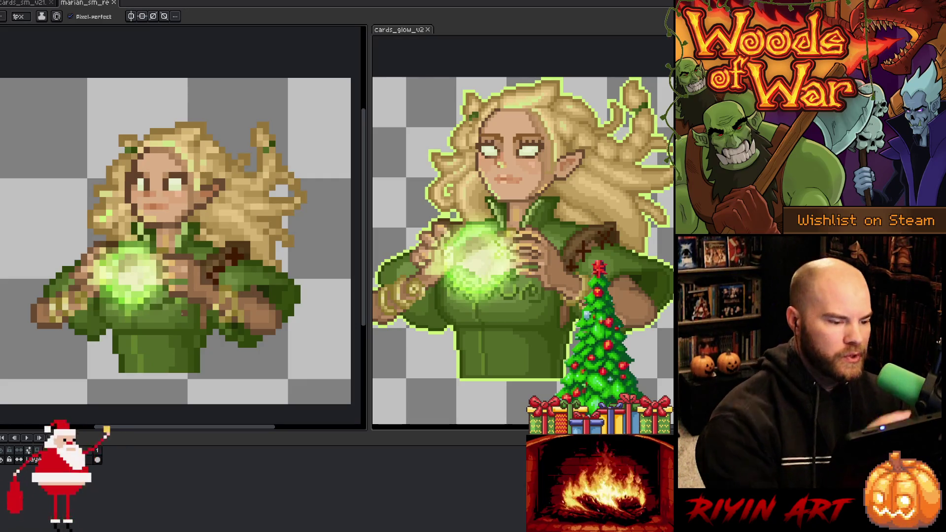
click(197, 237)
click(234, 156)
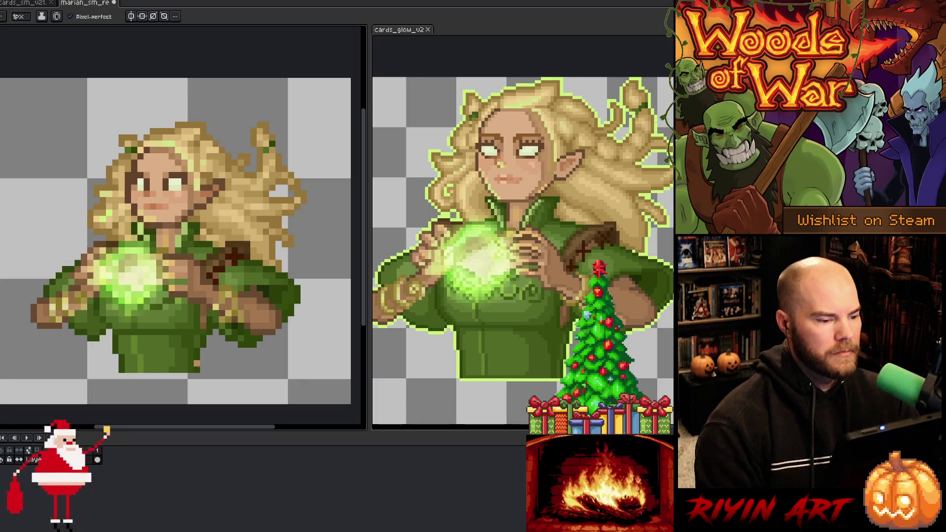
scroll(203, 377, down, 2)
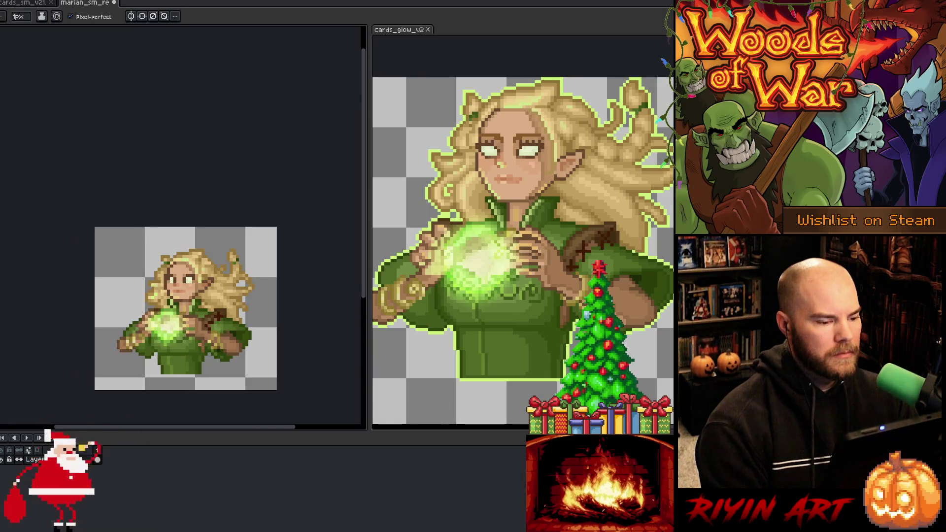
scroll(190, 342, up, 2)
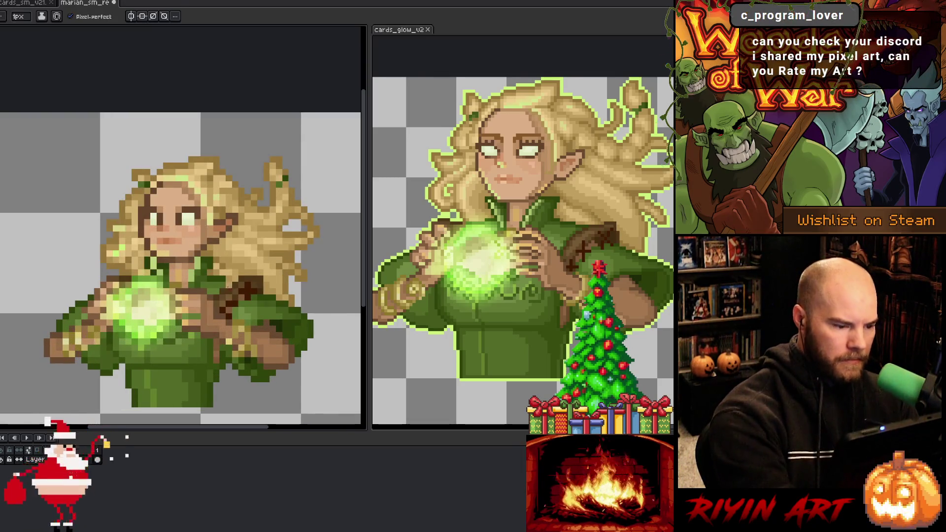
scroll(436, 358, down, 2)
scroll(458, 367, up, 2)
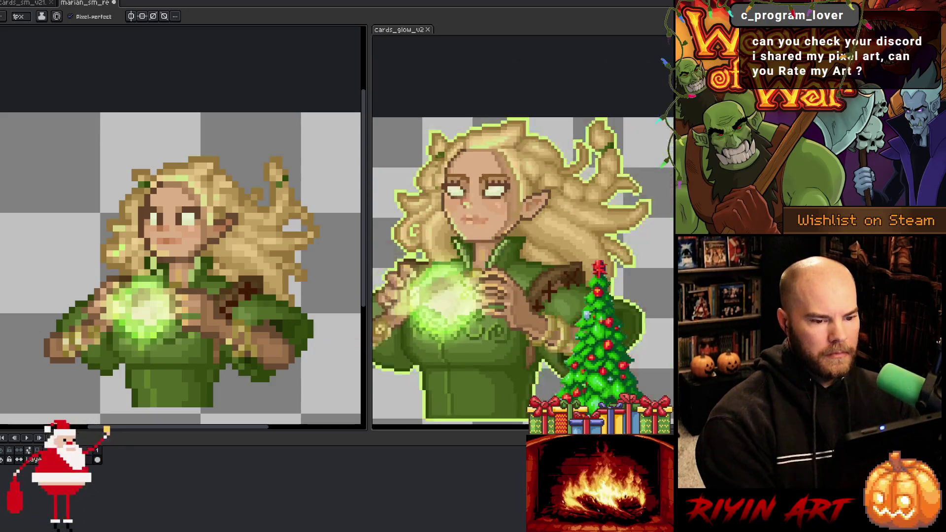
Step: Switch back to the Pencil and save the pixel edits with Ctrl+S
key(b)
scroll(151, 309, down, 3)
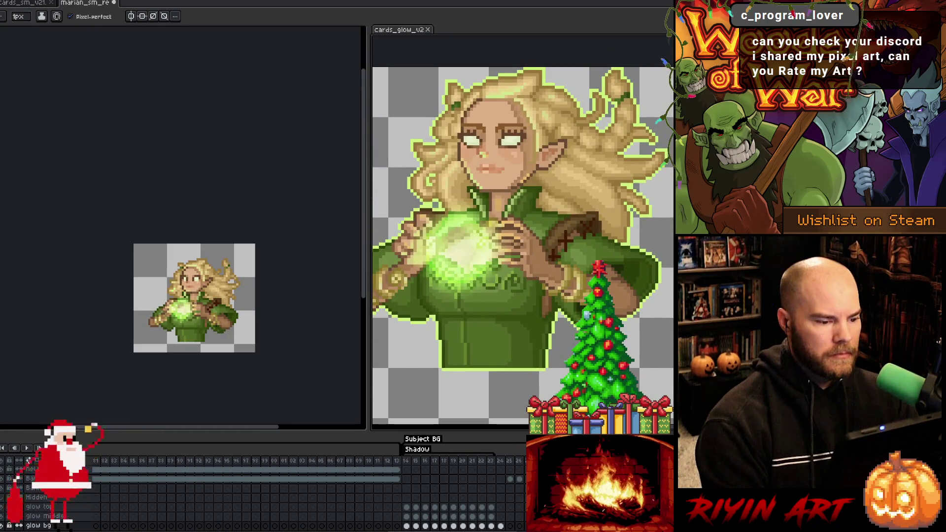
scroll(194, 298, up, 1)
scroll(195, 298, down, 1)
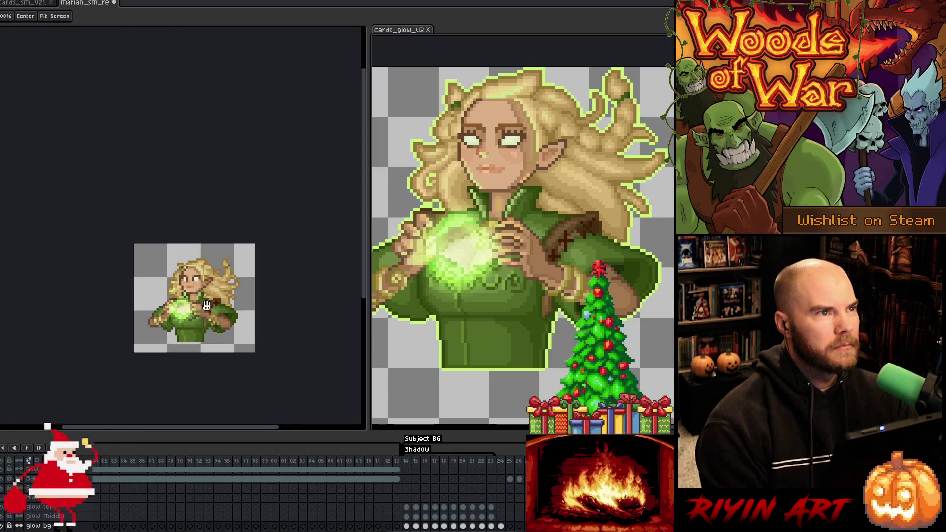
scroll(194, 297, up, 2)
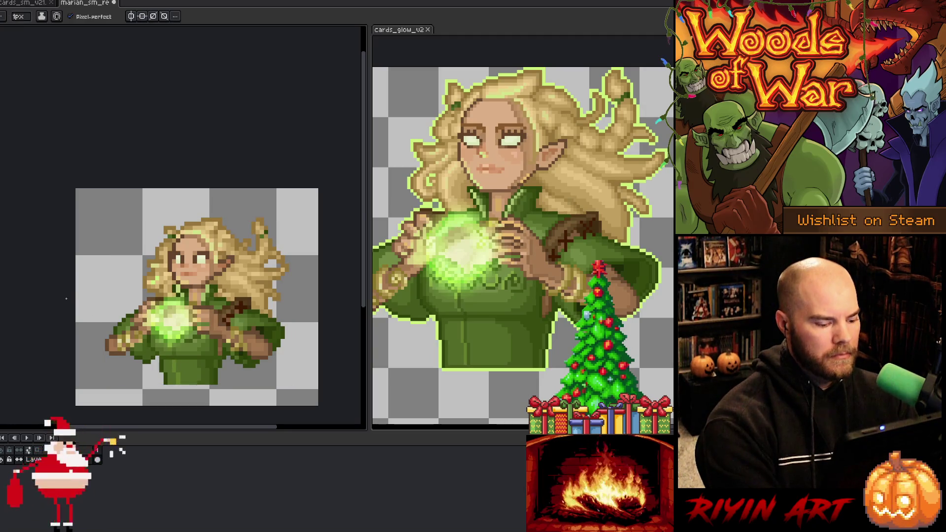
key(ctrl+s)
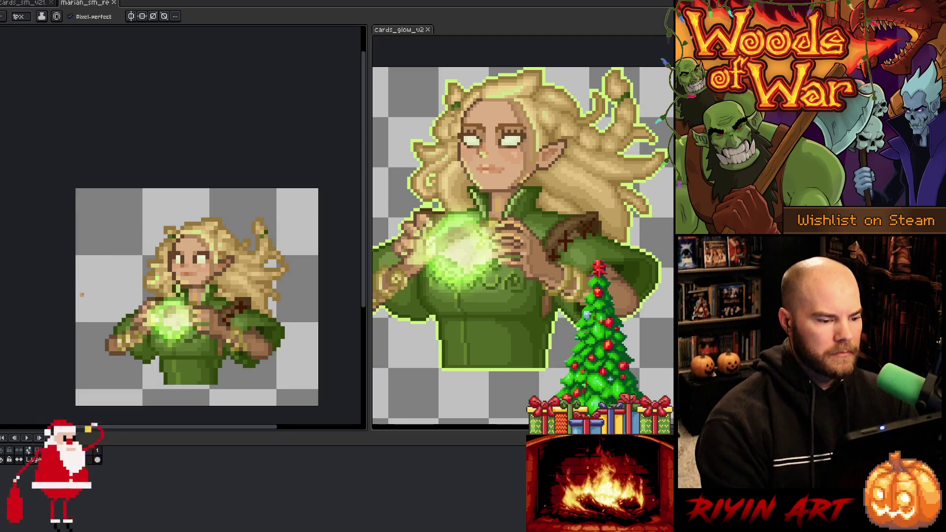
Step: Sample robe colours from the artwork and reference sprite, repositioning the small sprite in view
scroll(81, 294, up, 1)
key(alt)
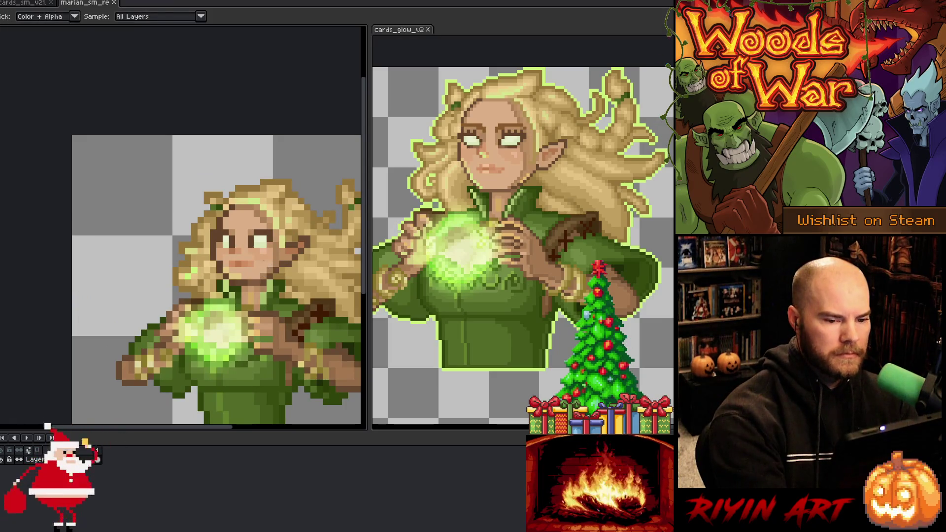
alt+click(266, 273)
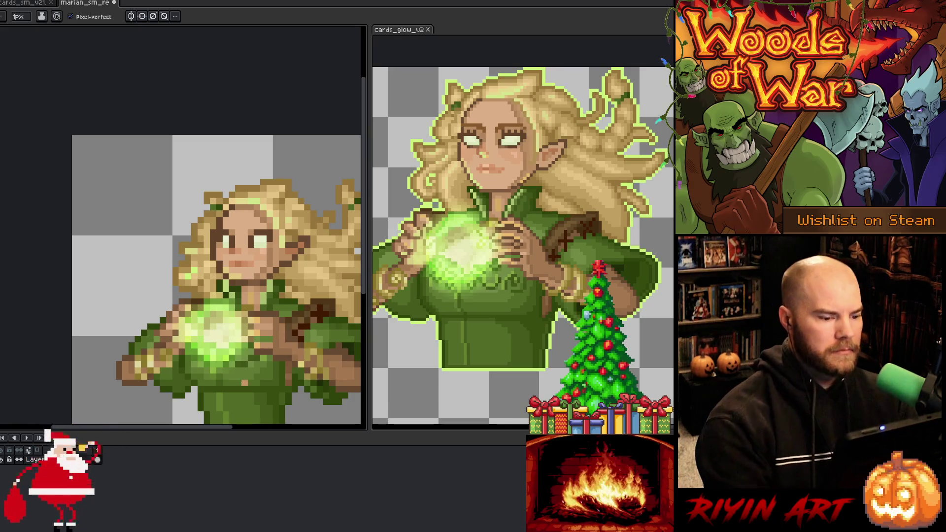
scroll(267, 339, down, 3)
drag(267, 339, 223, 313)
scroll(204, 299, up, 1)
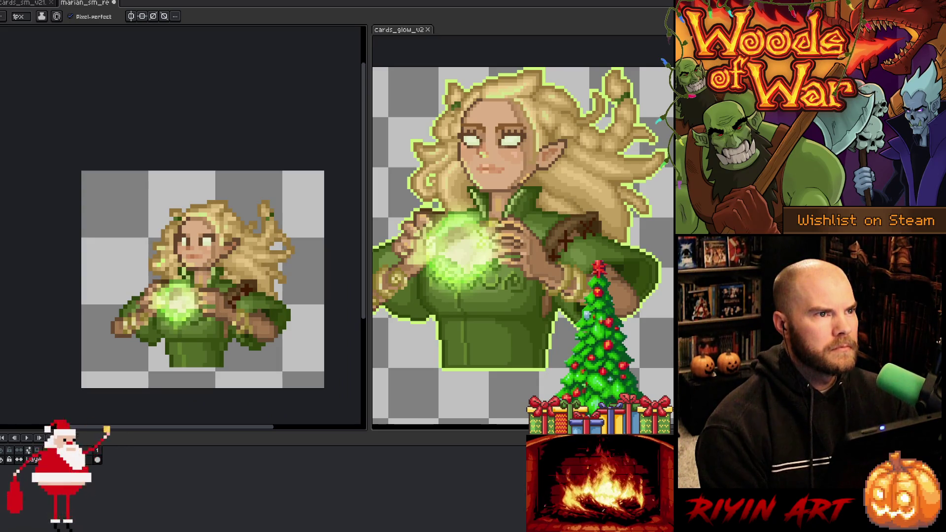
scroll(198, 277, up, 1)
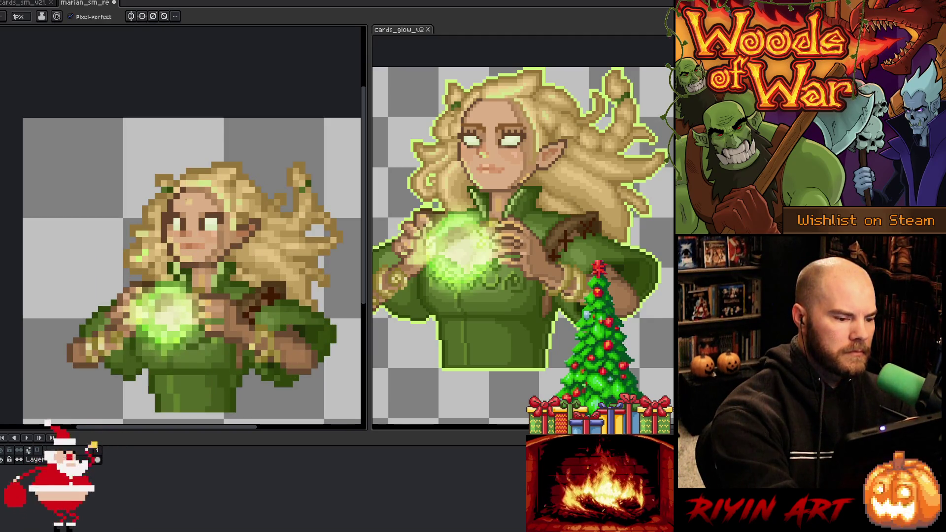
key(i)
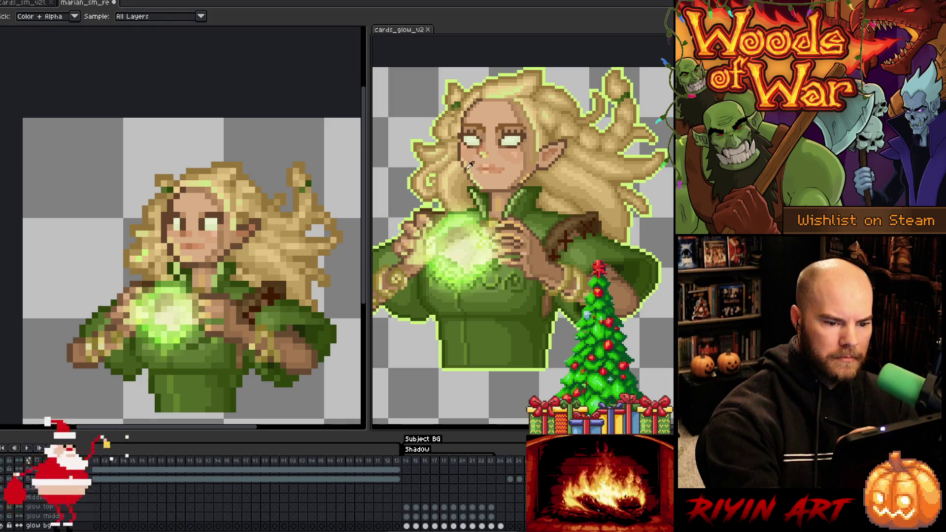
key(b)
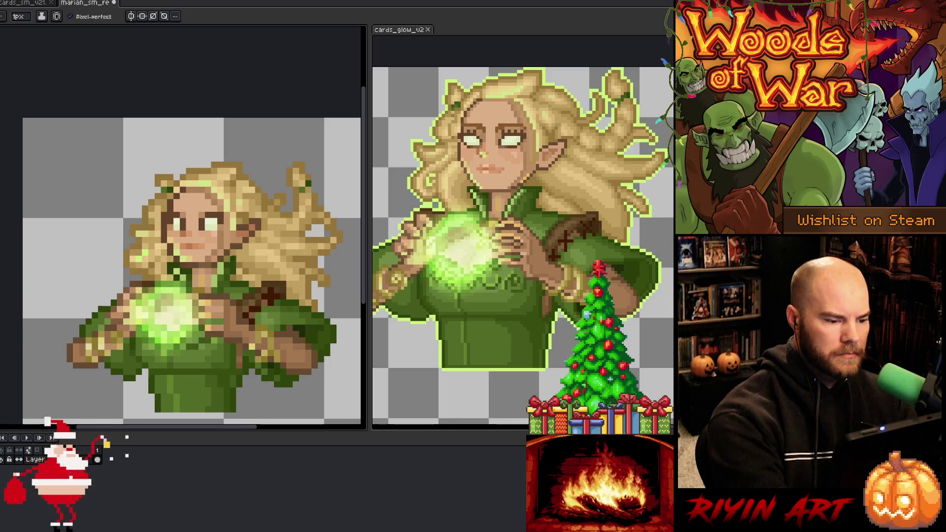
key(alt)
key(alt)
alt+click(224, 264)
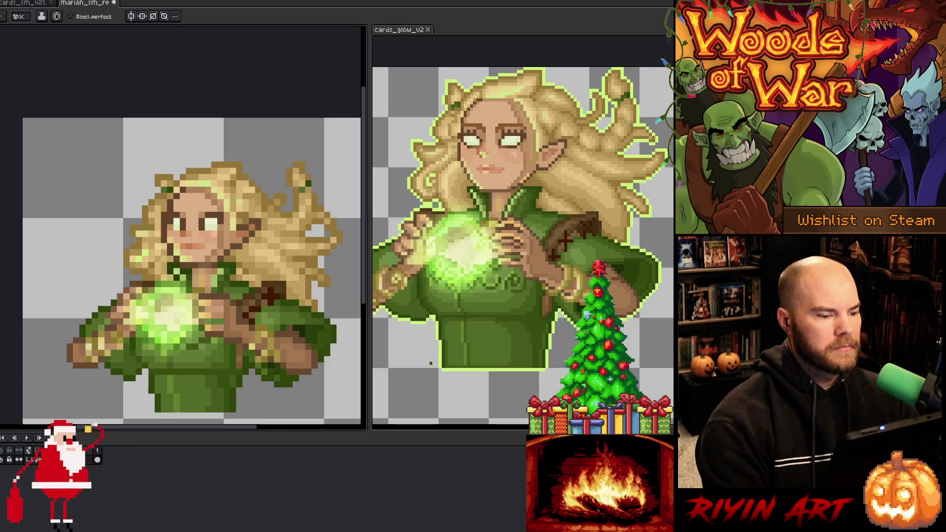
scroll(194, 300, down, 3)
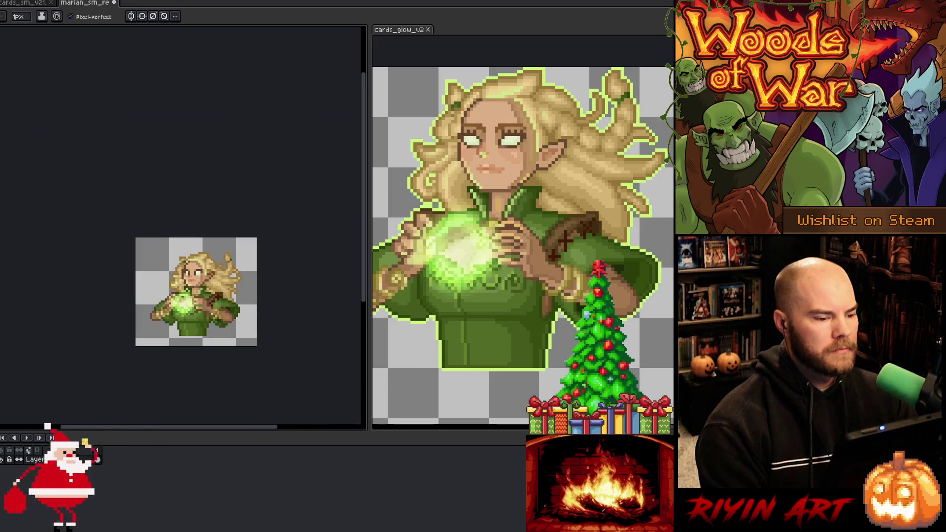
scroll(213, 311, up, 1)
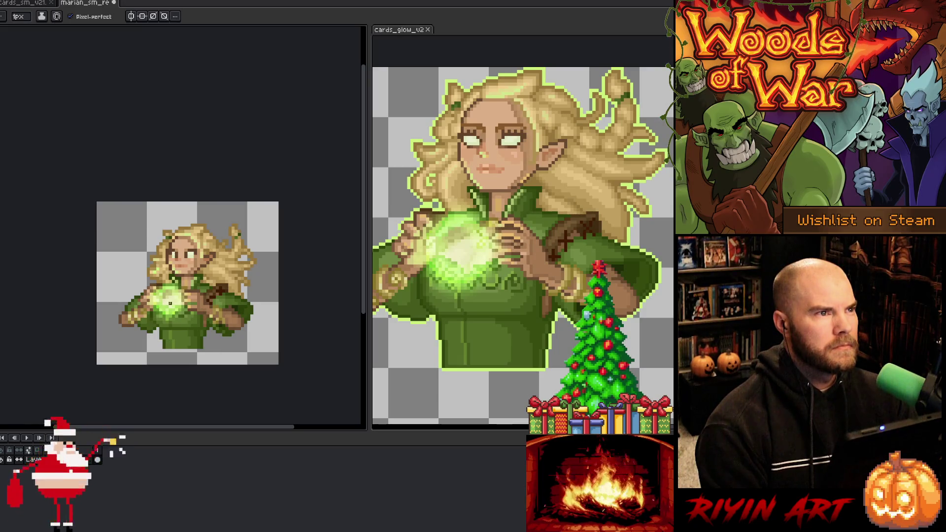
scroll(170, 303, up, 1)
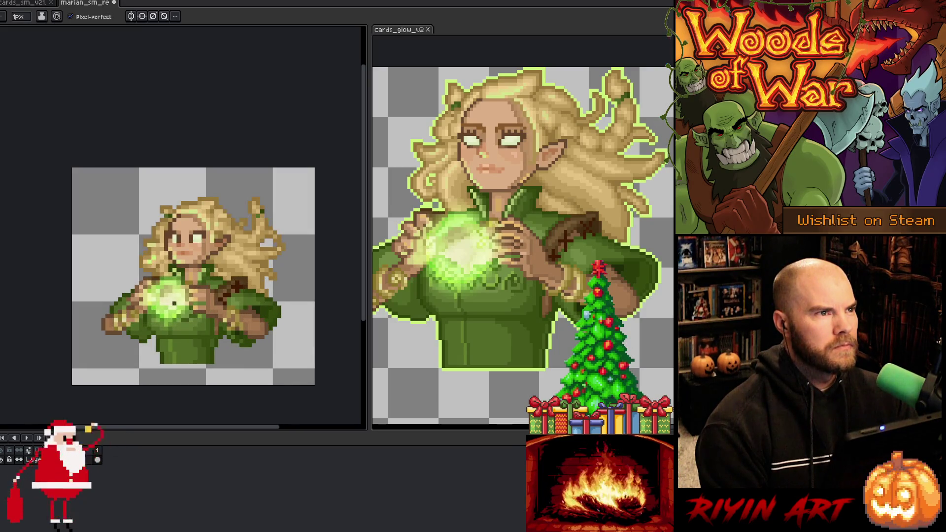
scroll(178, 308, down, 1)
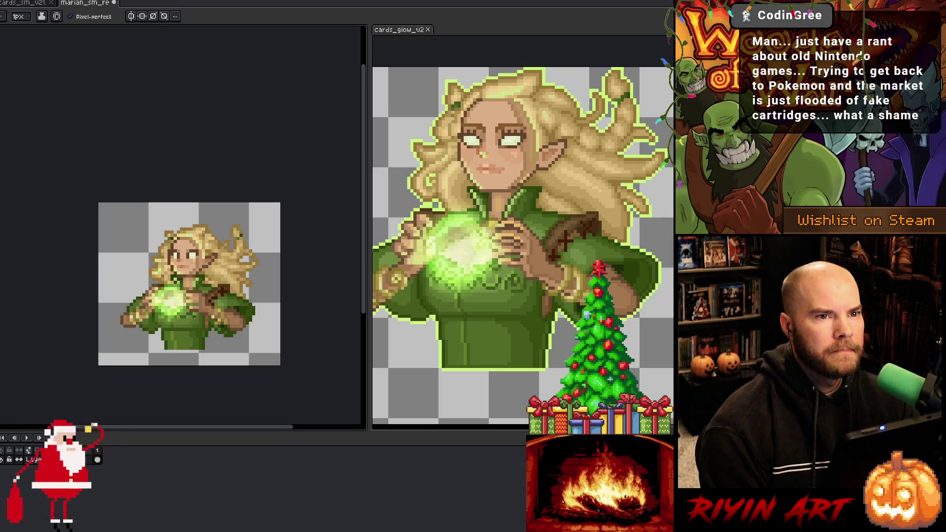
scroll(195, 321, up, 1)
drag(197, 327, 198, 296)
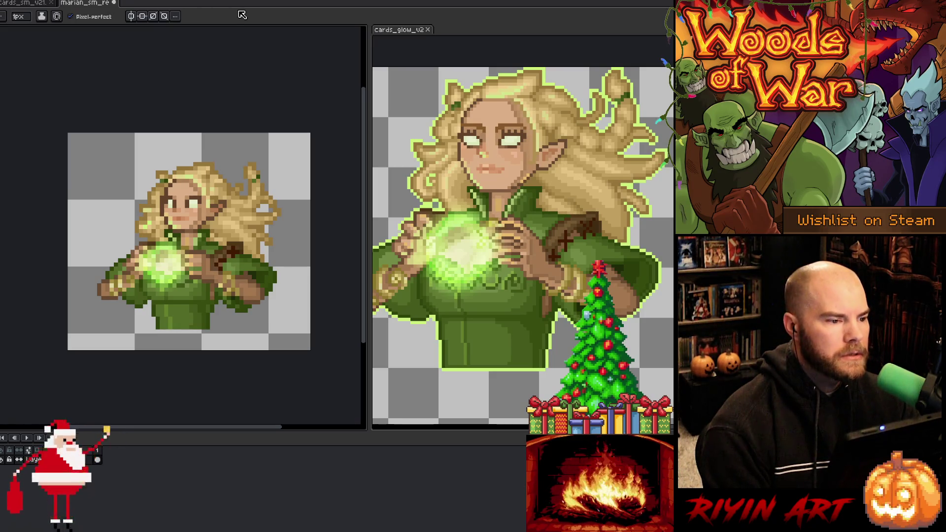
key(ctrl+s)
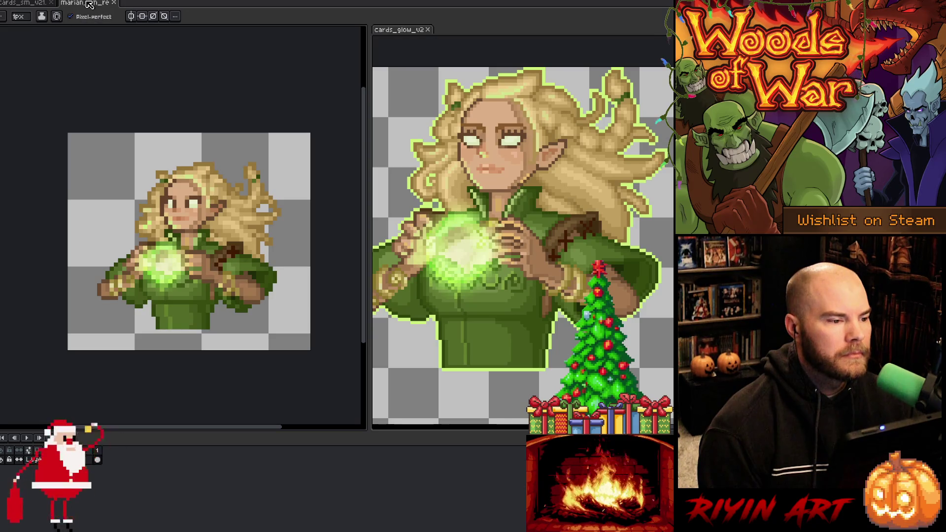
Step: Open the New Sprite dialog, preset to a 1062 px tall transparent RGB canvas
key(ctrl+n)
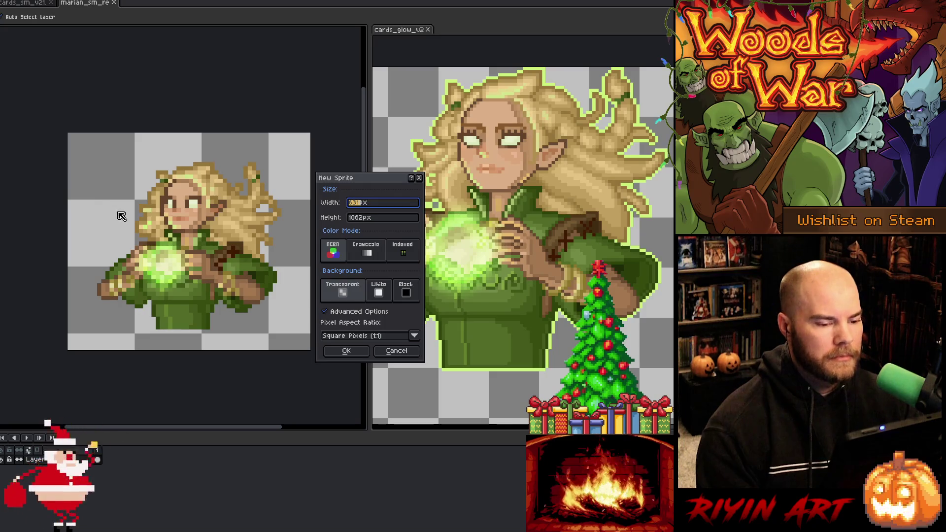
Step: Create the 631×1062 sprite and paste the pink-haired girl image into it
key(Return)
key(ctrl+v)
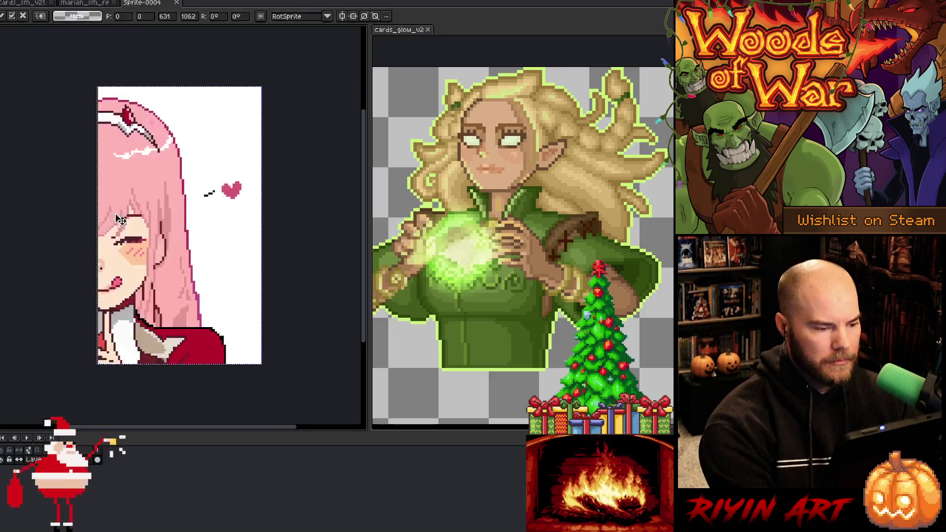
key(Return)
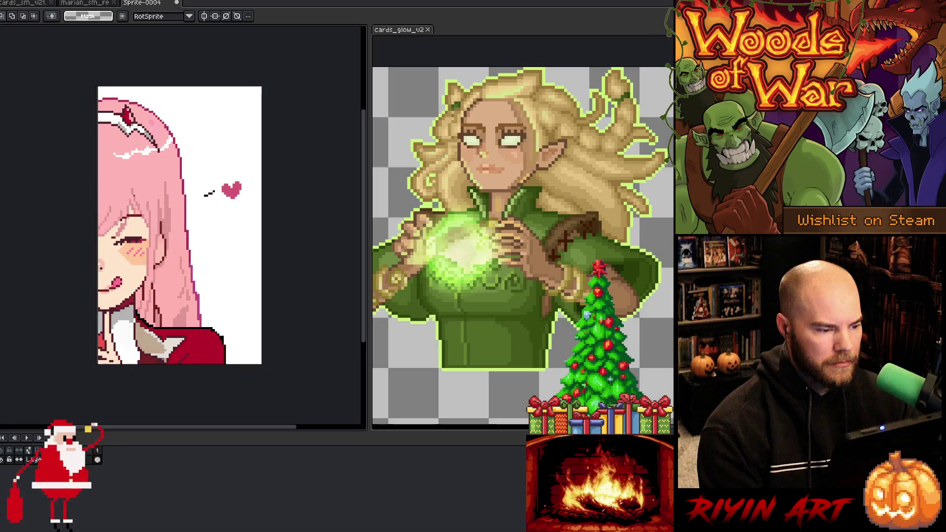
scroll(207, 204, up, 5)
scroll(219, 188, up, 2)
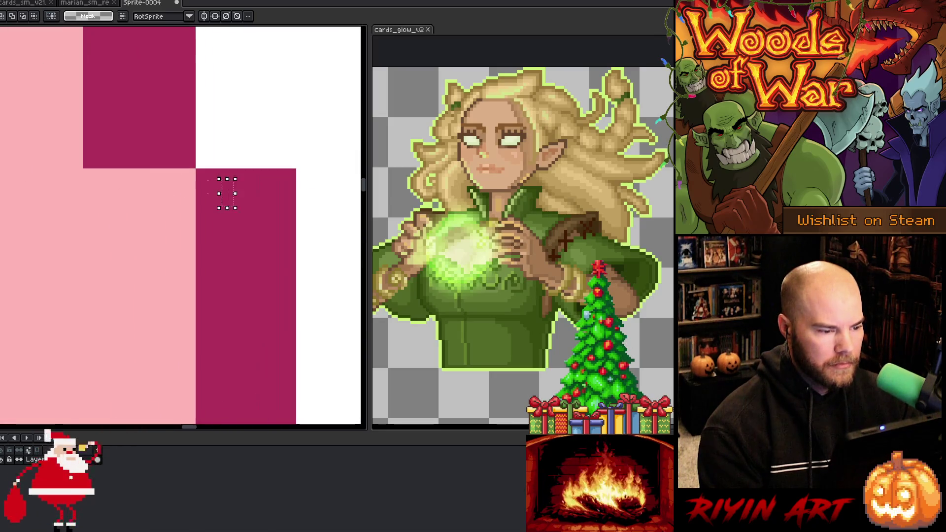
scroll(204, 165, up, 2)
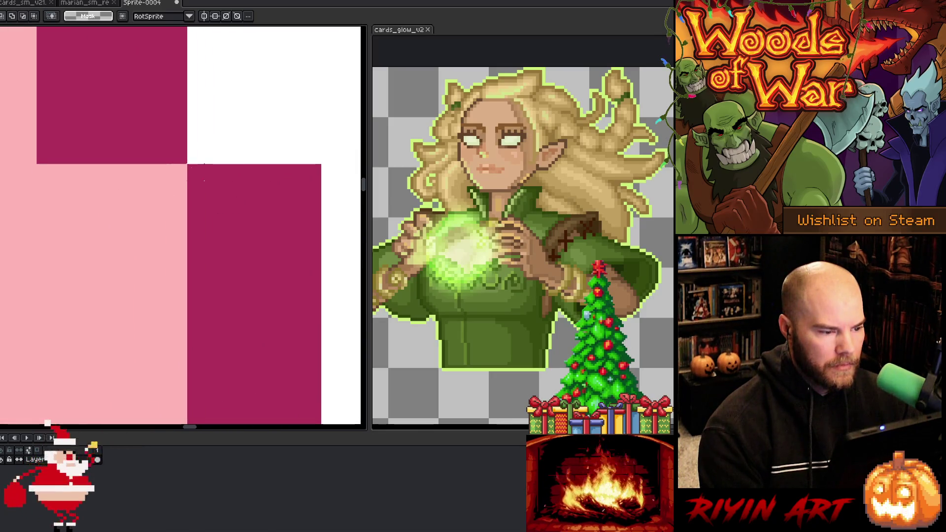
Step: Marquee one enlarged art pixel to gauge its size, then open Sprite Size
click(203, 181)
mouse_move(204, 181)
mouse_down()
mouse_move(280, 256)
mouse_move(296, 257)
mouse_move(297, 274)
mouse_move(313, 274)
mouse_move(320, 295)
mouse_up()
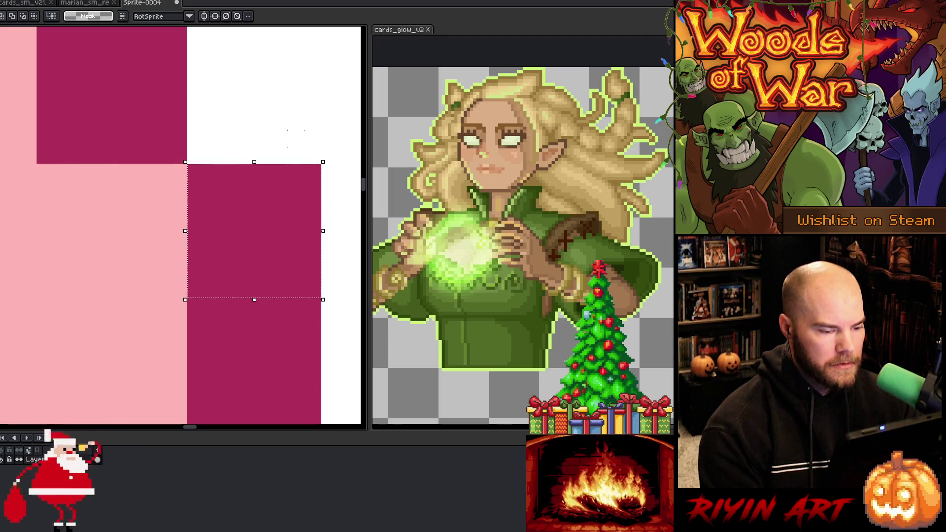
scroll(285, 126, down, 1)
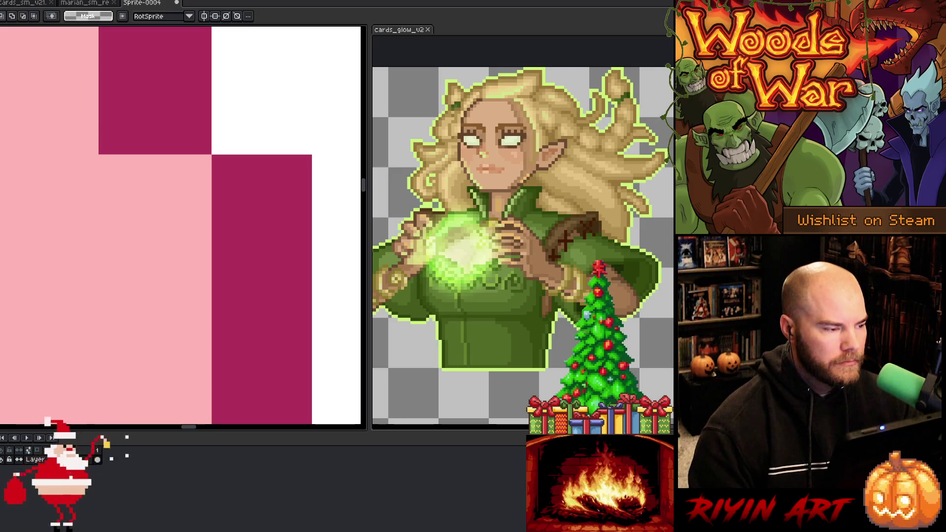
key(ctrl+alt+i)
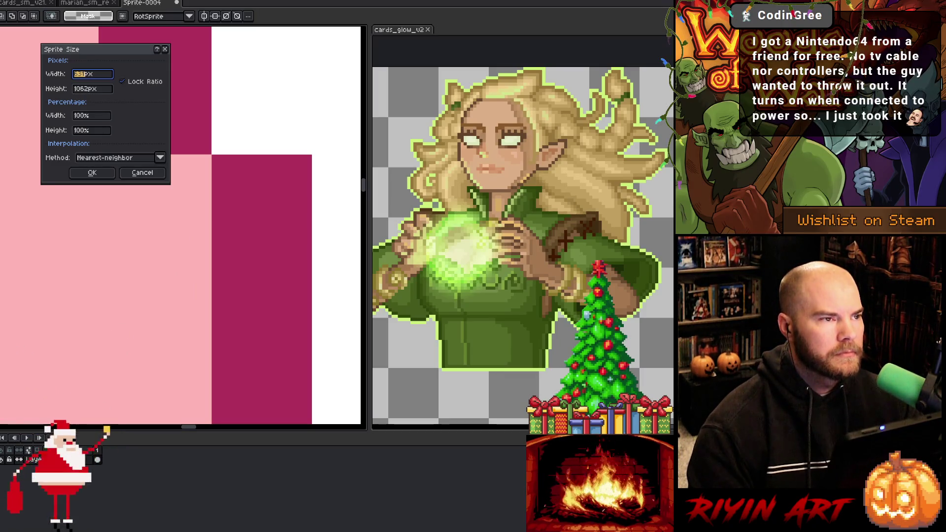
Step: Resize Sprite-0004 to 14% width (about 88×148 px) with nearest-neighbor and pan it into view
click(81, 117)
text(14.28)
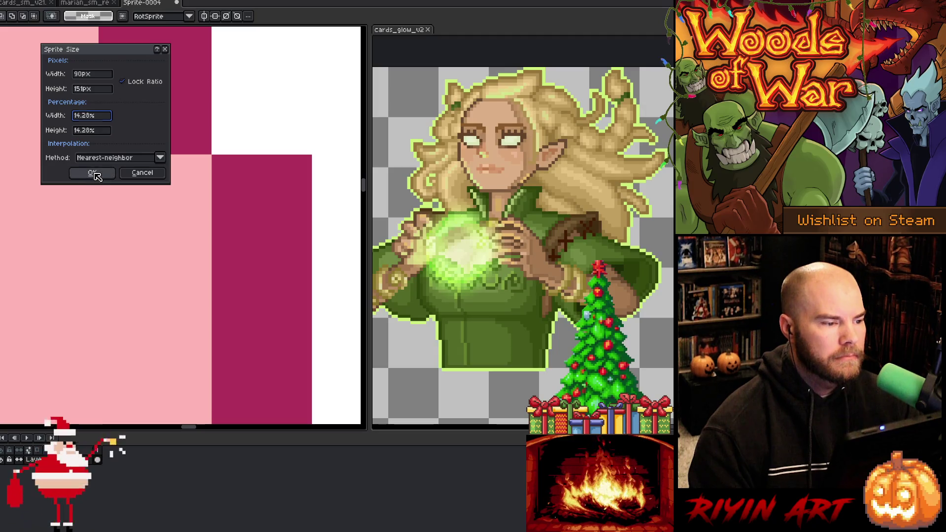
click(94, 173)
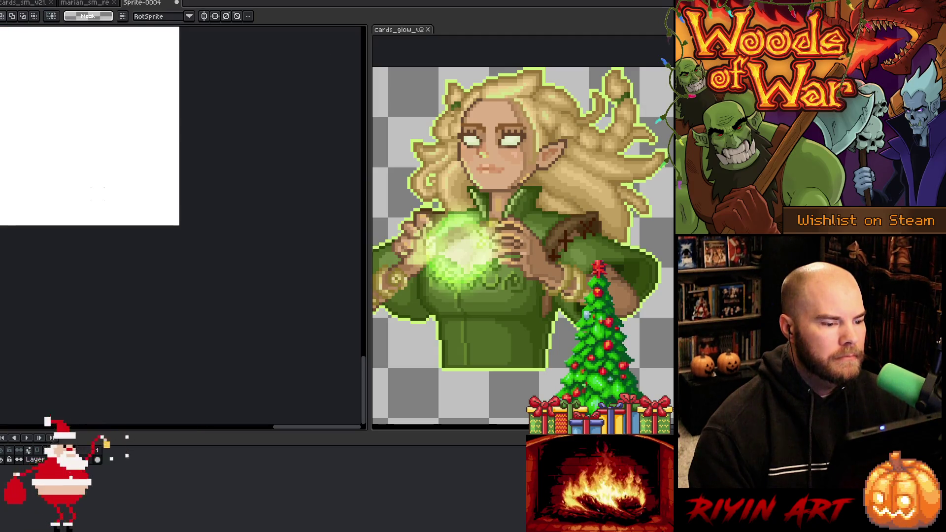
scroll(32, 136, down, 1)
key(space)
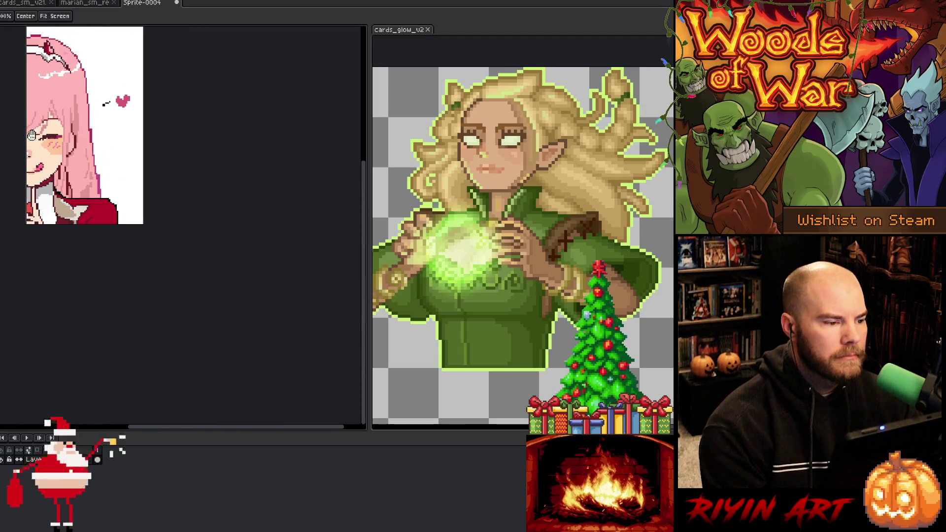
drag(31, 135, 124, 204)
scroll(177, 275, up, 3)
scroll(178, 275, down, 2)
drag(177, 275, 128, 174)
scroll(149, 223, up, 2)
scroll(149, 222, down, 3)
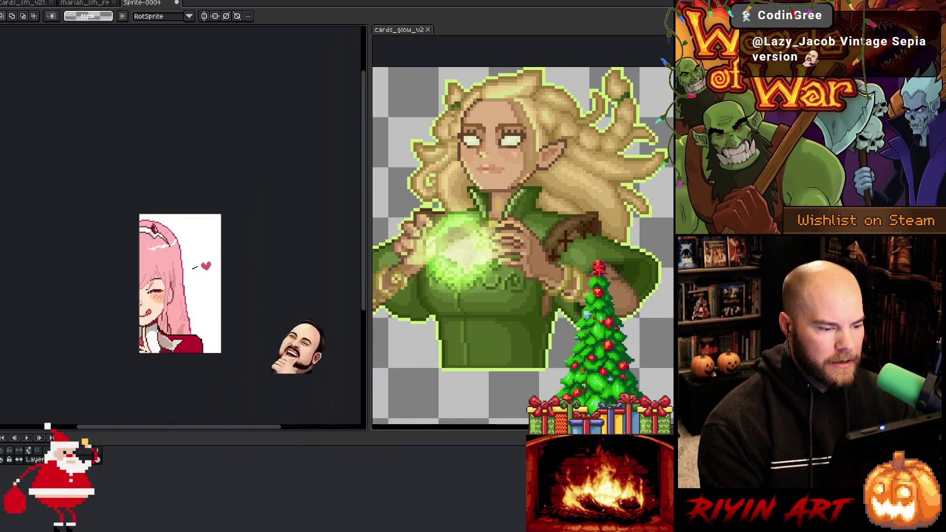
scroll(183, 272, up, 1)
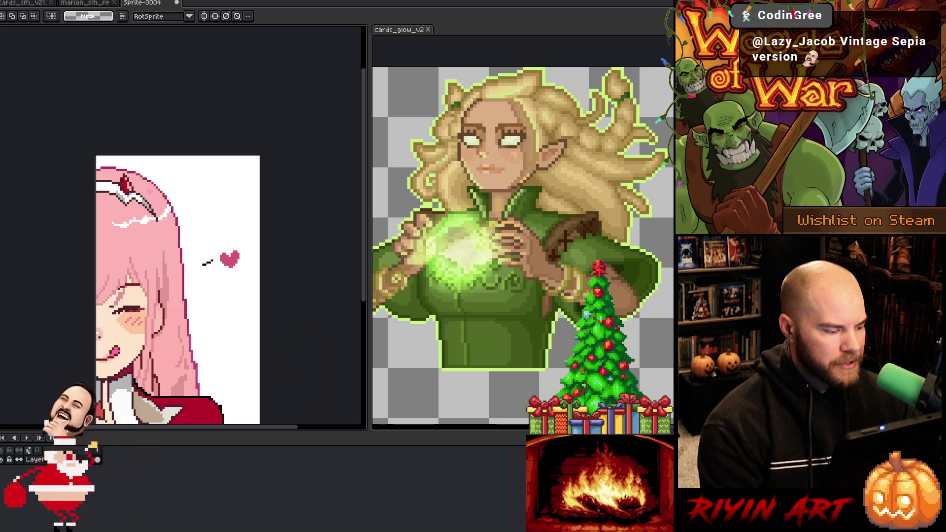
Step: Bucket-fill the test sprite's white background with light grey
key(g)
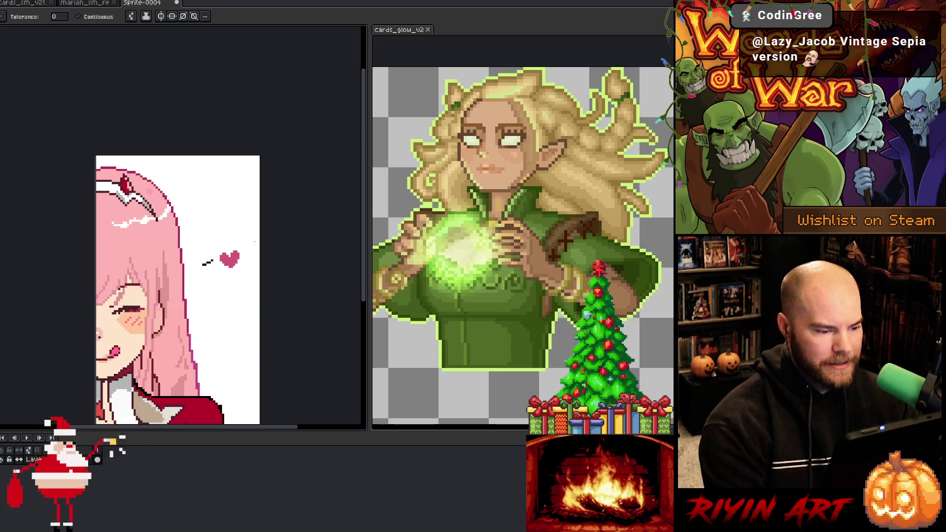
click(225, 208)
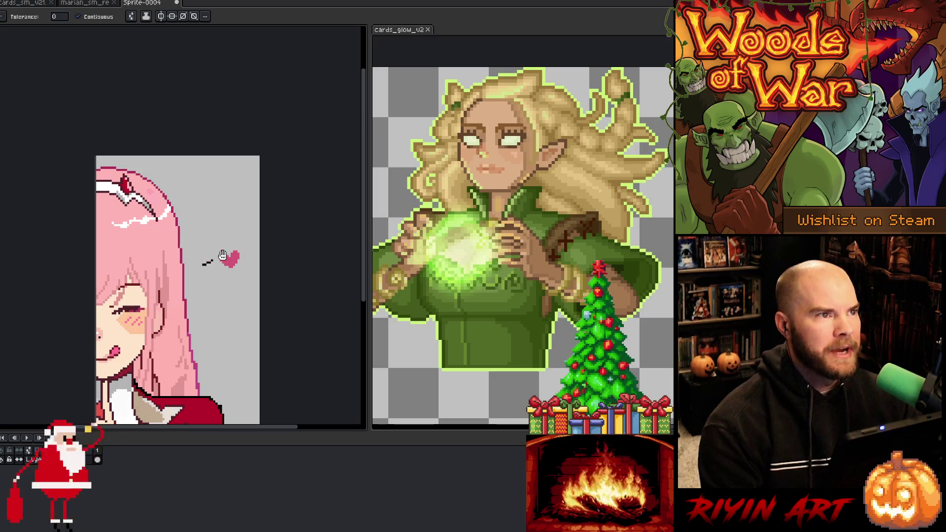
drag(223, 256, 232, 117)
drag(232, 165, 230, 276)
key(g)
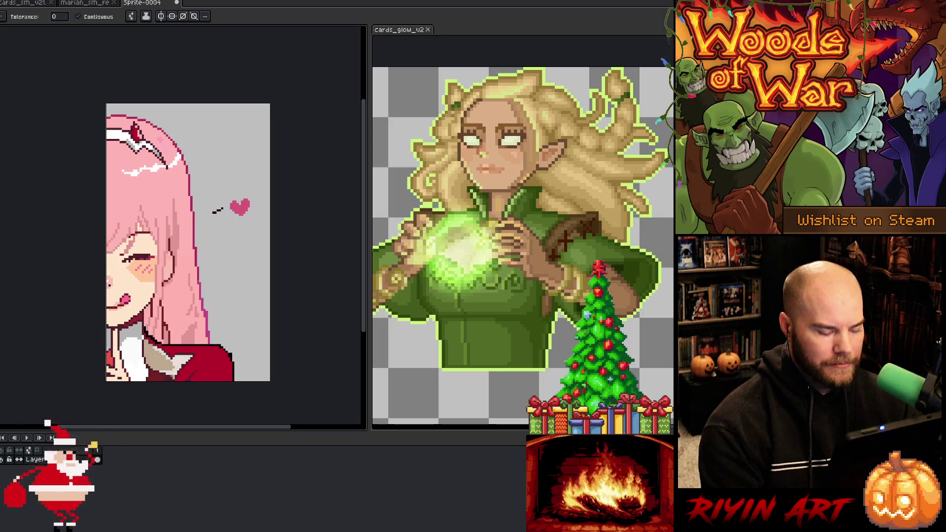
Step: Marquee-measure a stretch of the crown's outline pixels
key(m)
scroll(217, 211, up, 5)
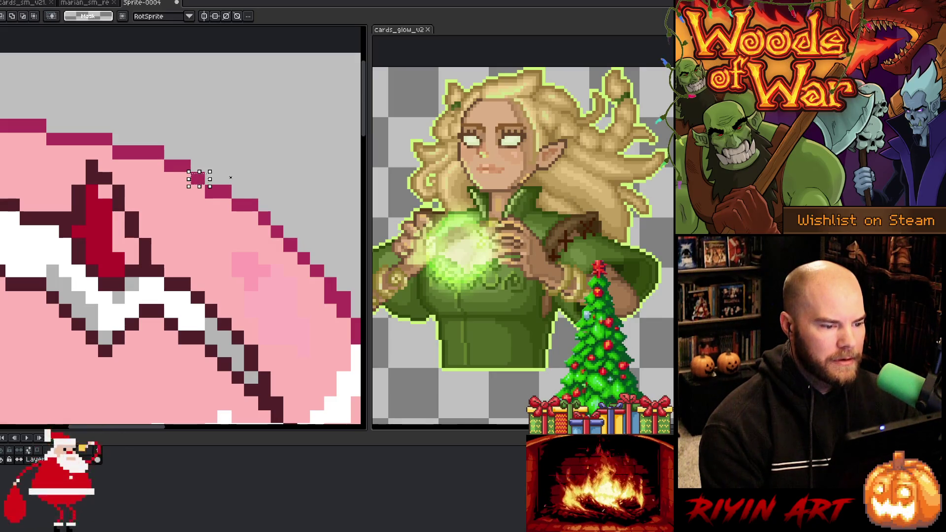
mouse_move(259, 198)
mouse_down()
mouse_move(228, 213)
mouse_move(203, 179)
mouse_move(165, 160)
mouse_up()
Step: Marquee-measure further stretches of the outline and hair steps, clearing each selection
click(238, 158)
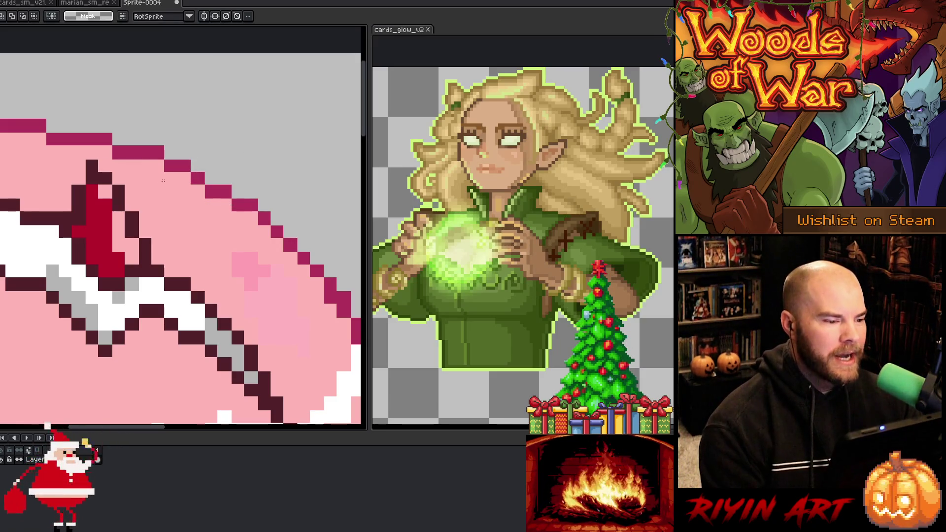
drag(196, 172, 252, 210)
click(269, 220)
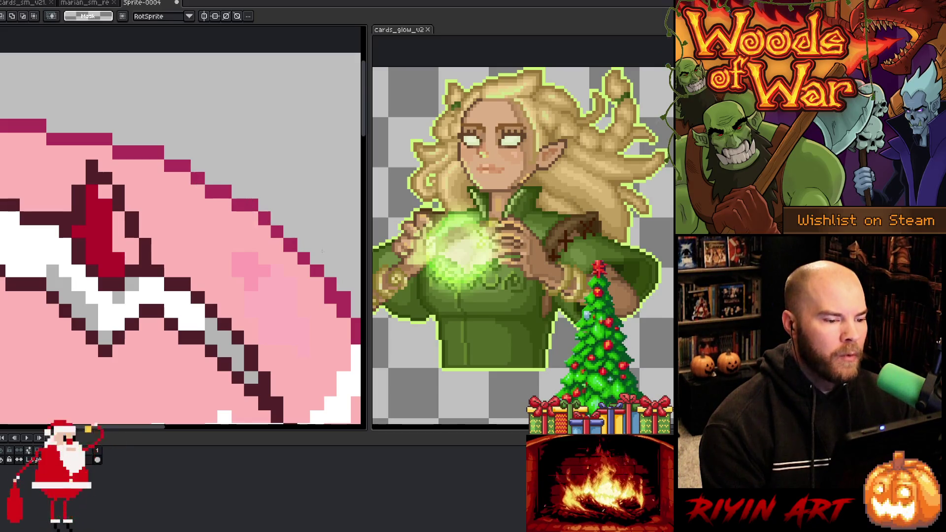
scroll(286, 218, down, 2)
scroll(279, 211, up, 4)
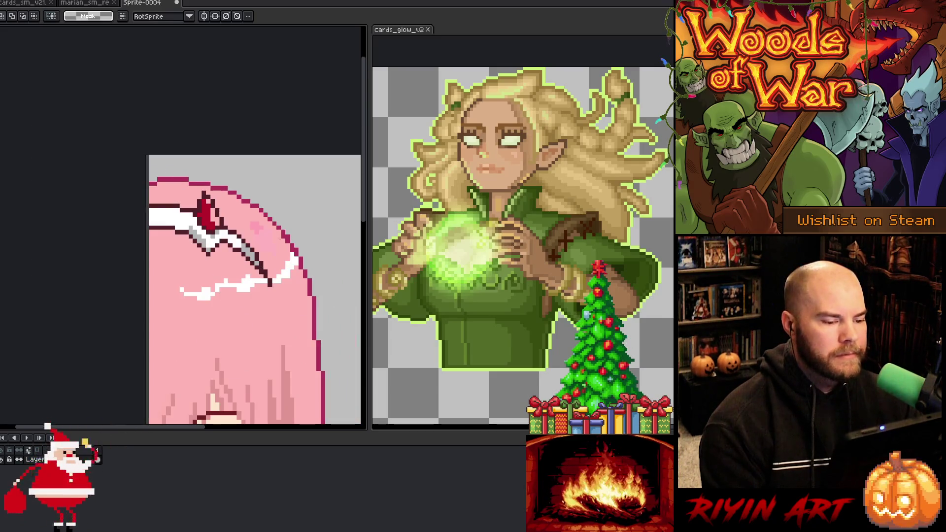
mouse_move(246, 178)
mouse_down()
mouse_move(262, 224)
mouse_move(292, 230)
mouse_up()
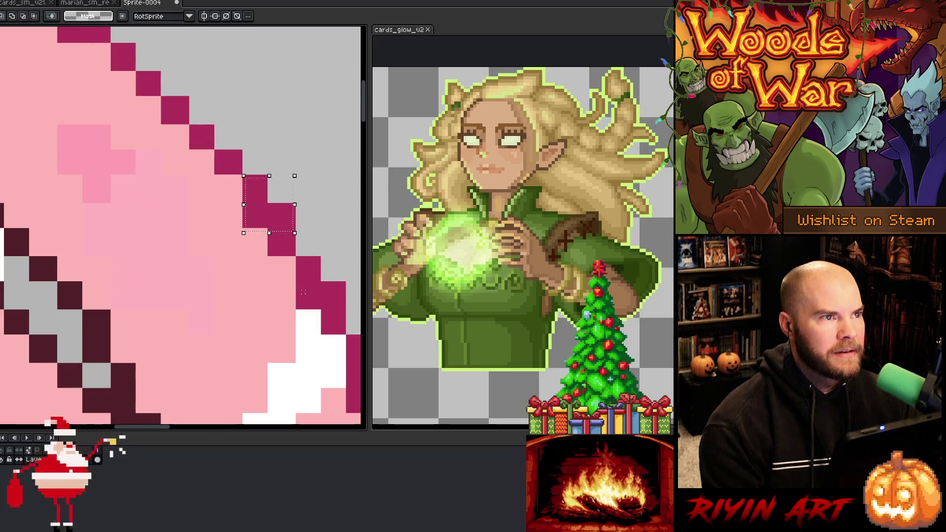
scroll(285, 227, down, 2)
scroll(286, 236, down, 1)
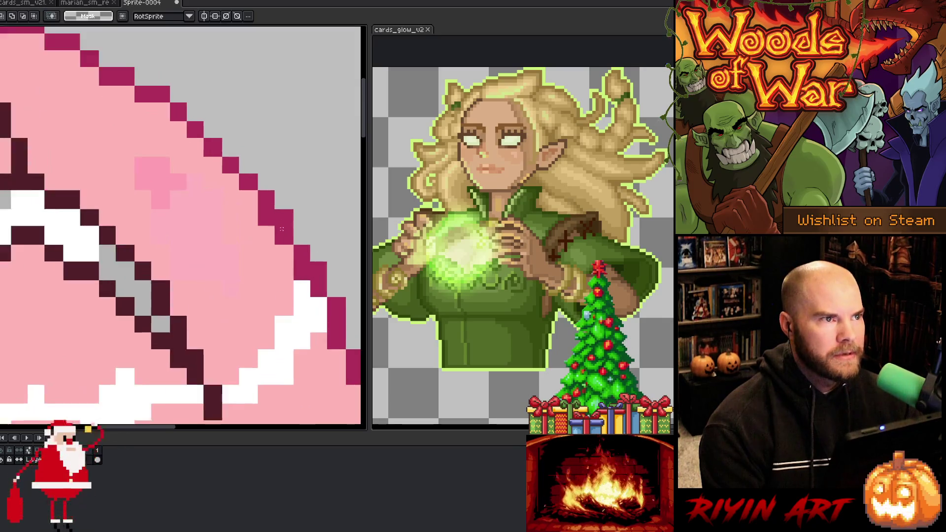
scroll(290, 257, down, 2)
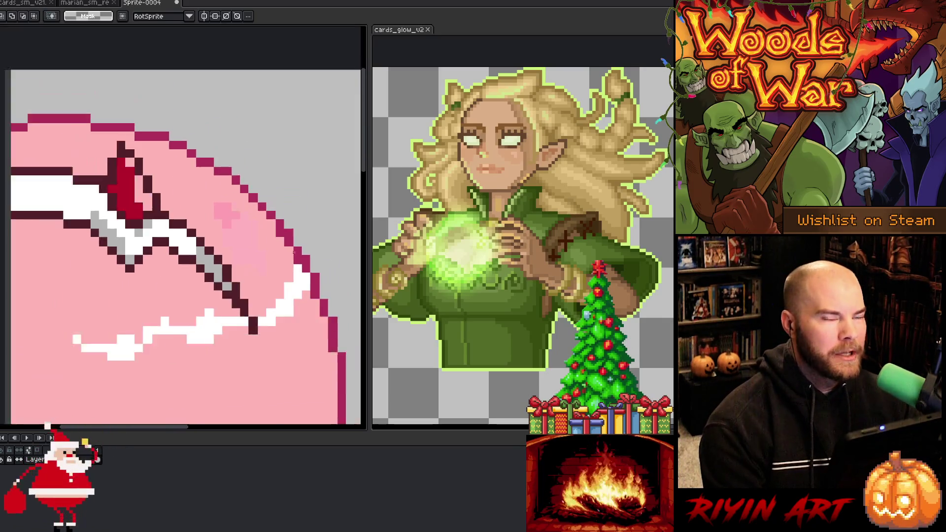
scroll(289, 329, down, 1)
Step: Bring the girl's face into view, measure the red collar edge, and deselect
drag(289, 330, 430, 329)
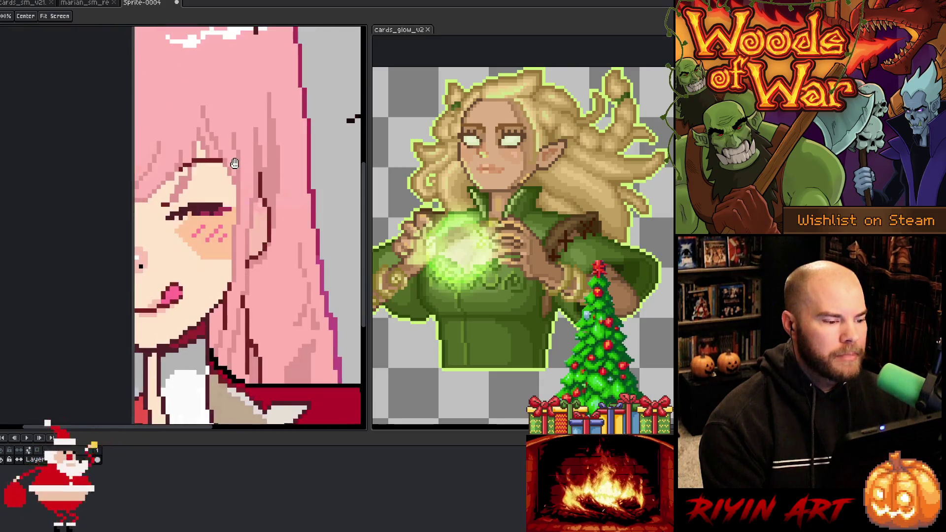
key(m)
scroll(219, 145, down, 1)
scroll(306, 228, up, 1)
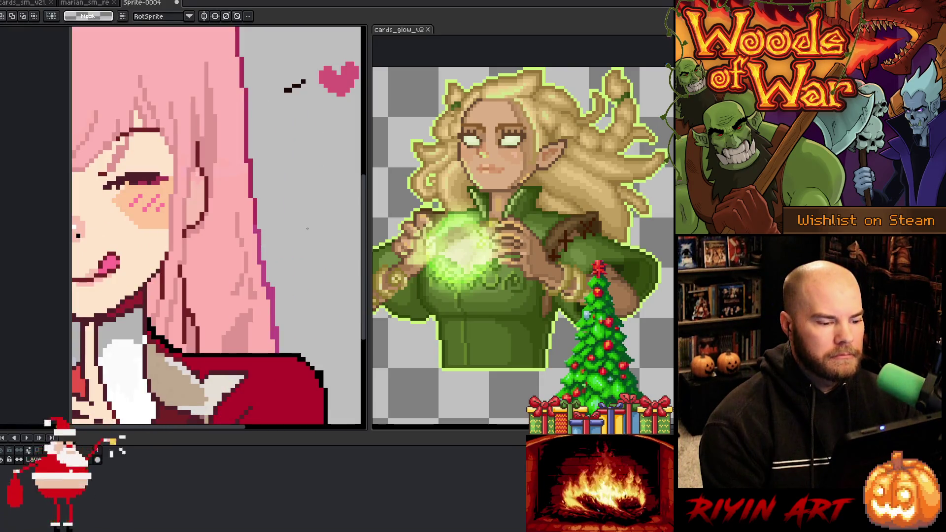
scroll(308, 404, up, 2)
drag(189, 245, 275, 352)
scroll(235, 229, down, 1)
key(ctrl+d)
scroll(187, 206, down, 3)
scroll(188, 207, up, 3)
scroll(187, 207, down, 3)
Step: Close the Sprite-0004 tab, triggering the save-changes warning
drag(187, 207, 217, 289)
scroll(163, 192, up, 4)
scroll(160, 189, down, 2)
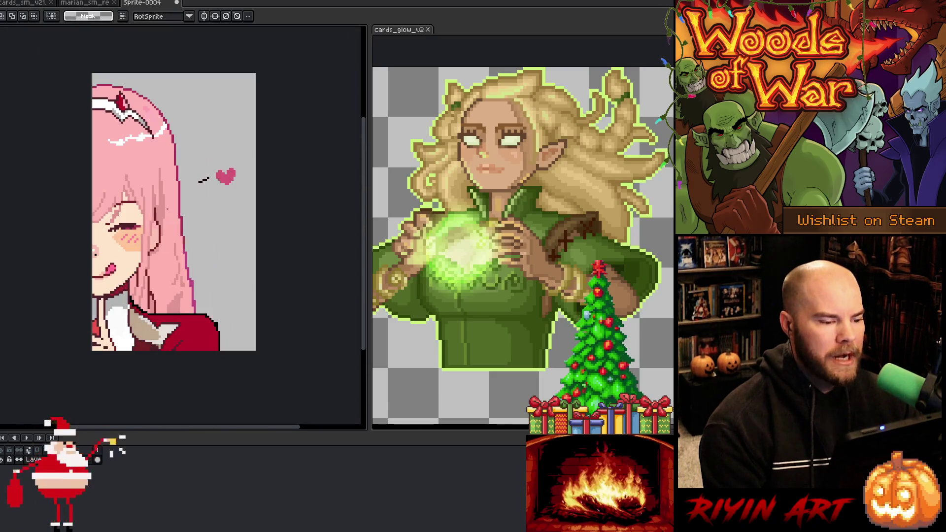
click(177, 3)
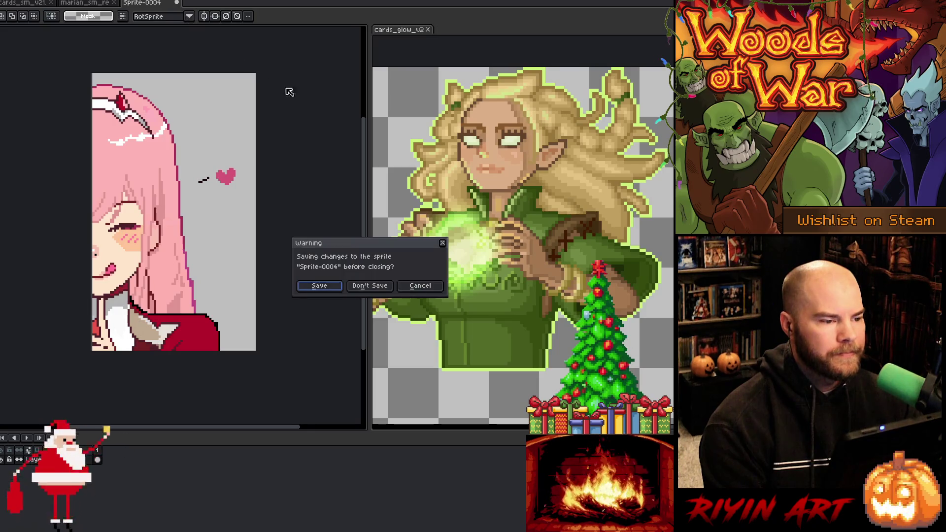
Step: Choose Don't Save for Sprite-0004 and zoom to check the elf bust
click(367, 285)
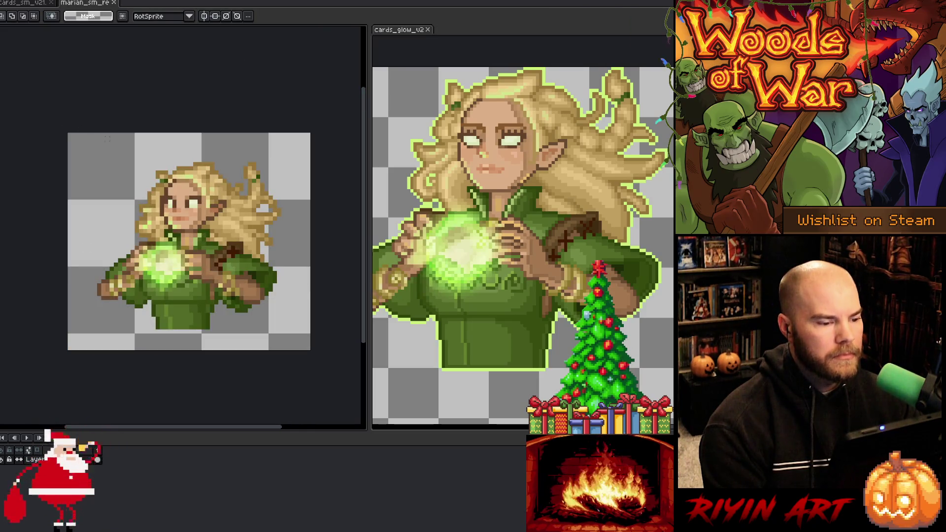
scroll(190, 242, up, 1)
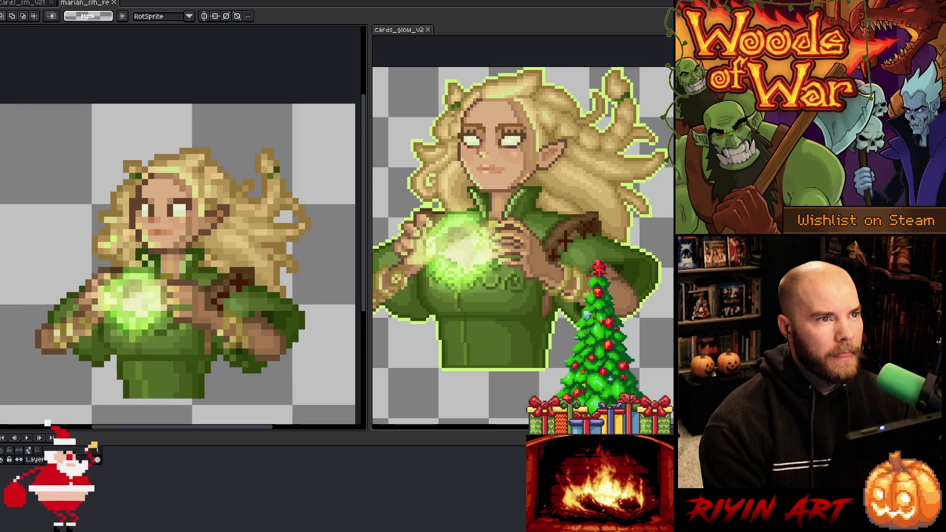
scroll(190, 241, down, 2)
scroll(189, 242, up, 1)
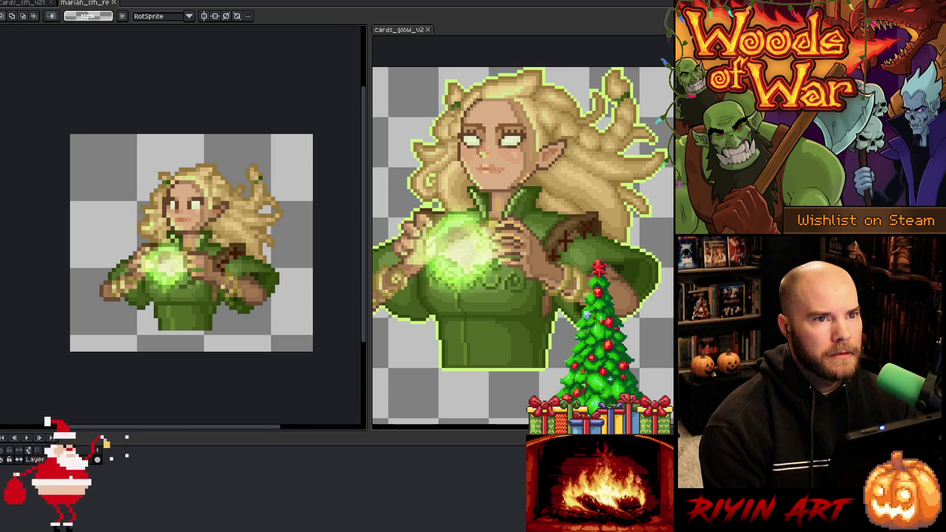
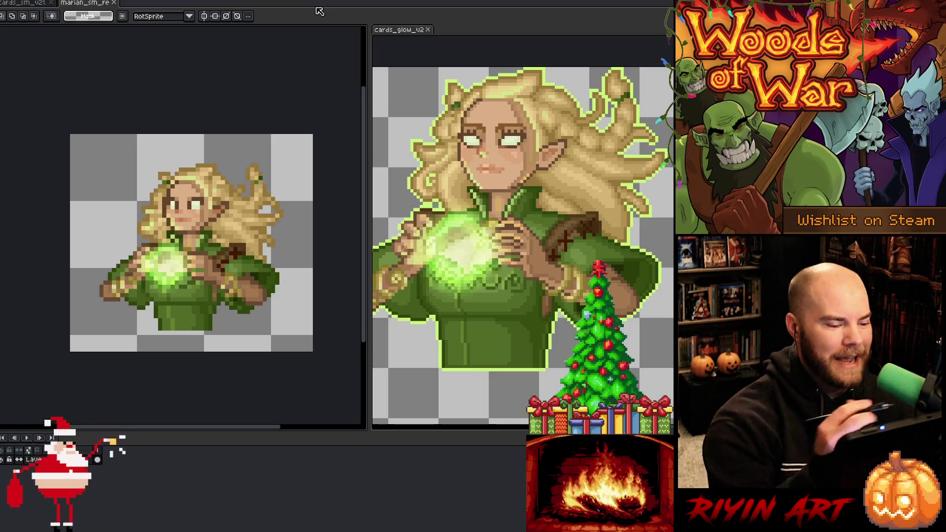
Step: Zoom in and out on the small elf sprite, switching between Pencil and Move to inspect it
scroll(256, 311, up, 1)
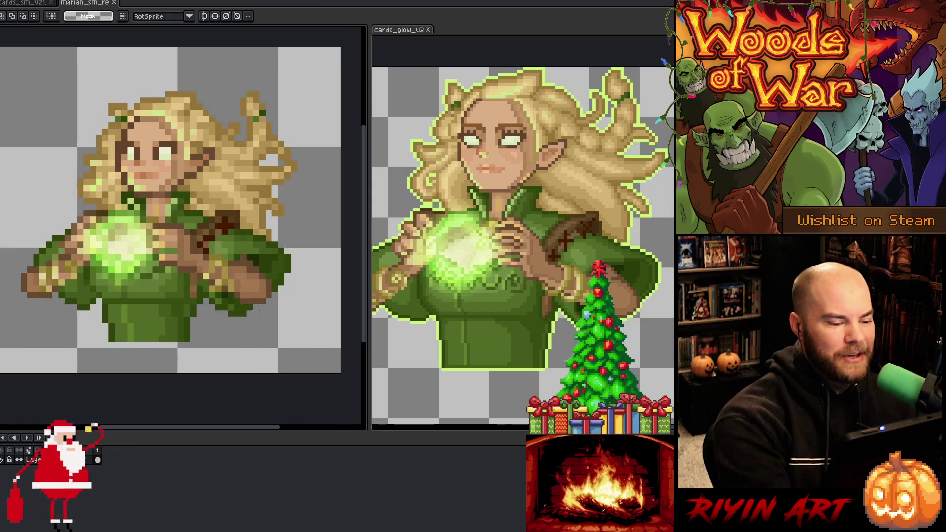
key(b)
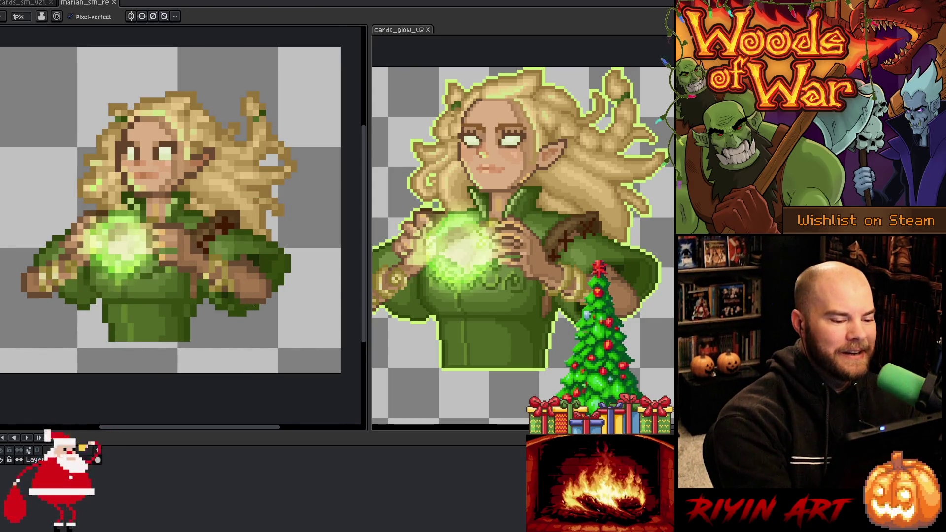
key(v)
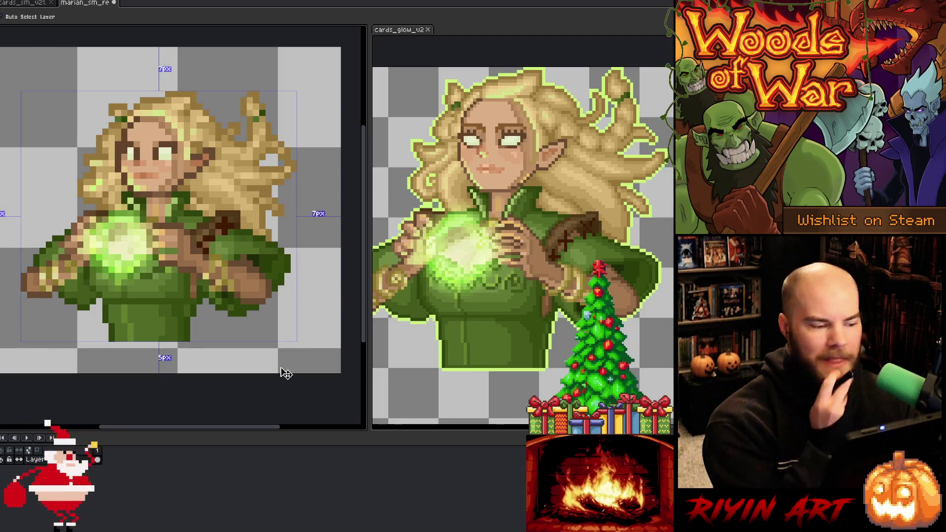
key(b)
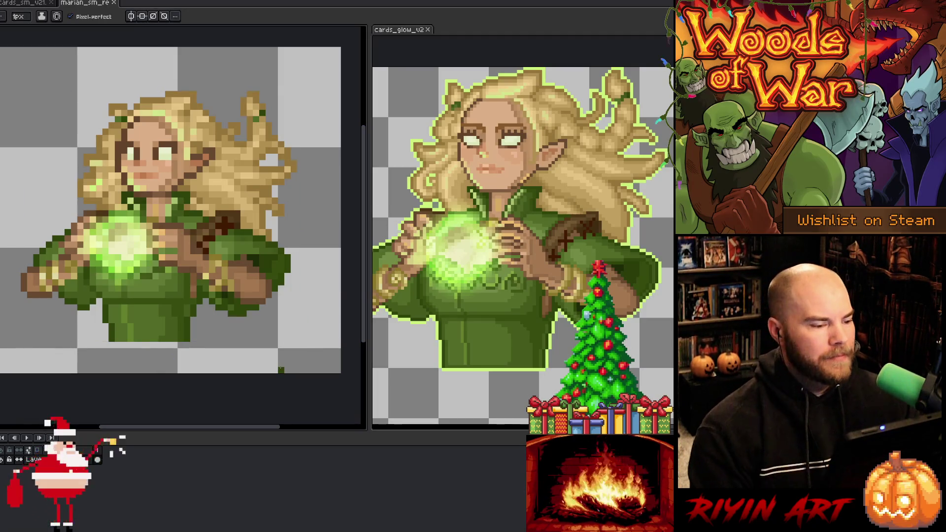
scroll(281, 369, down, 2)
scroll(219, 297, up, 2)
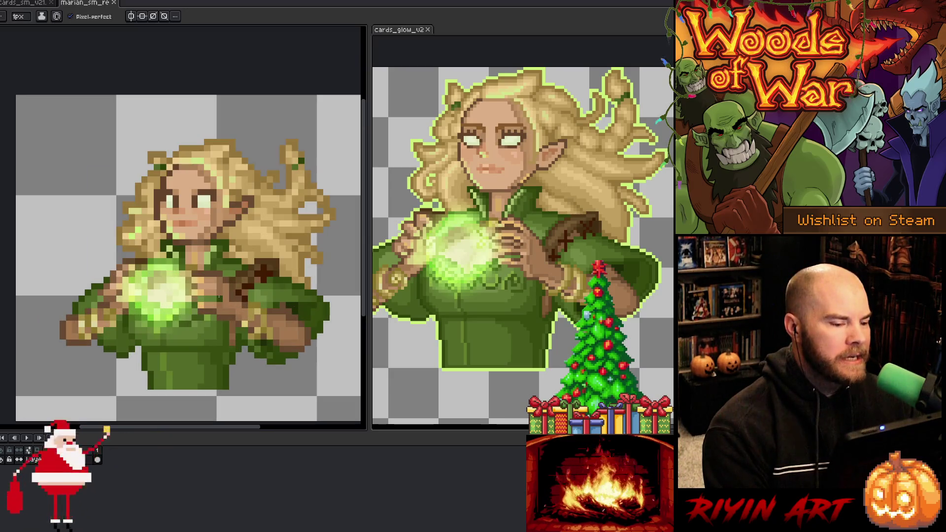
scroll(218, 296, up, 1)
scroll(205, 259, down, 1)
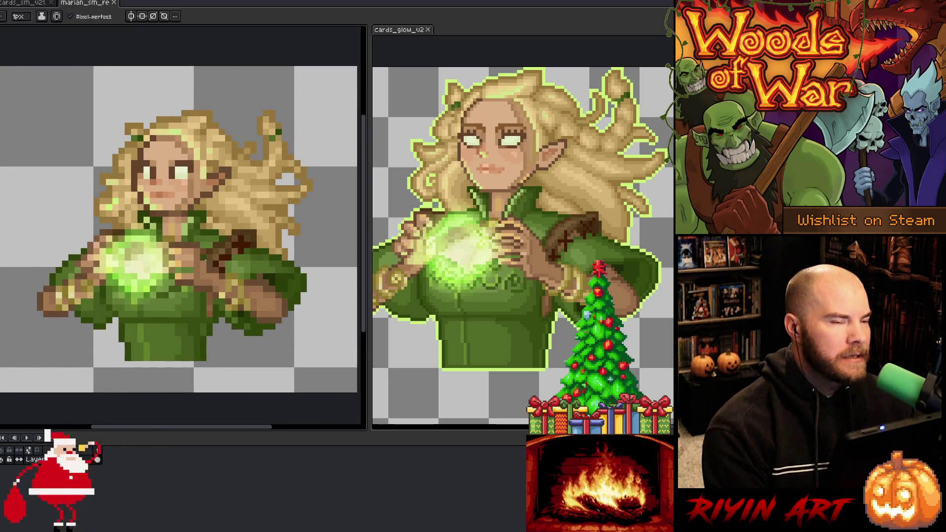
scroll(205, 258, down, 1)
scroll(201, 245, up, 1)
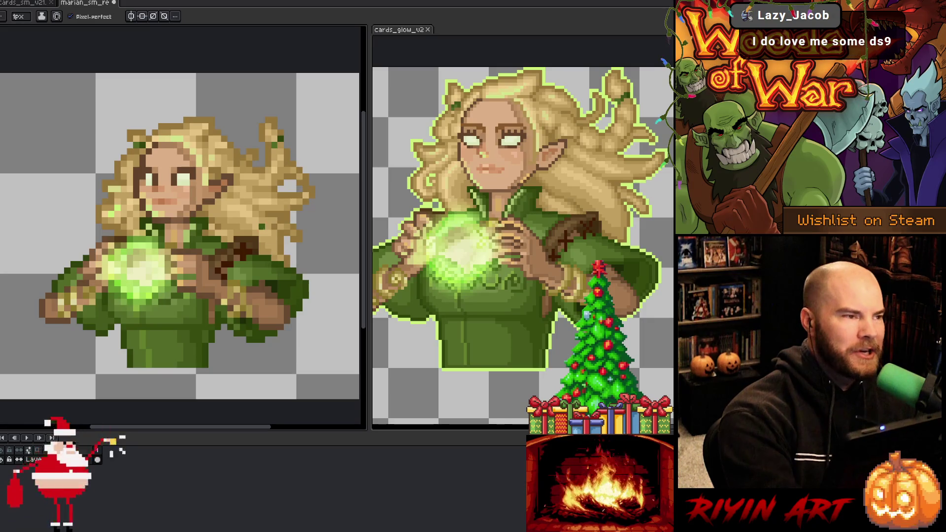
Step: Save marian_sm_re, then add a dark pixel to the sprite and check its bounds
key(ctrl+s)
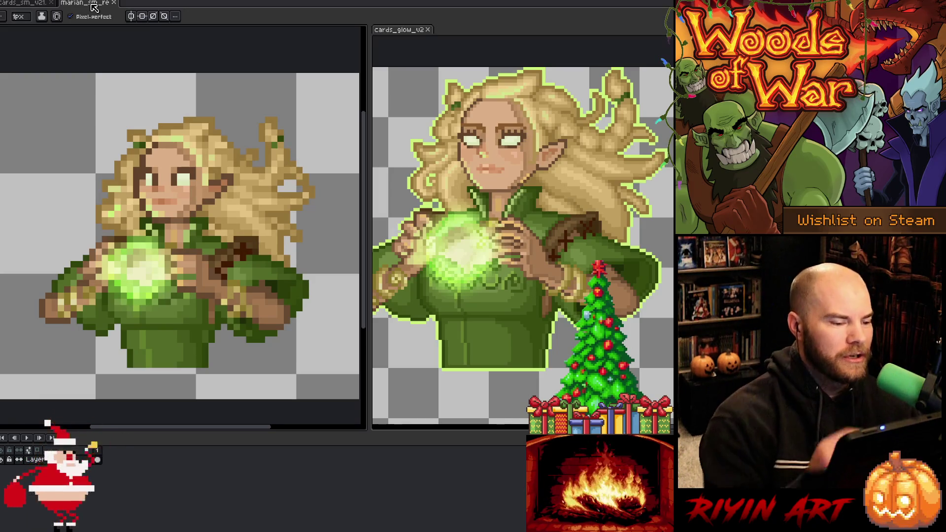
click(173, 208)
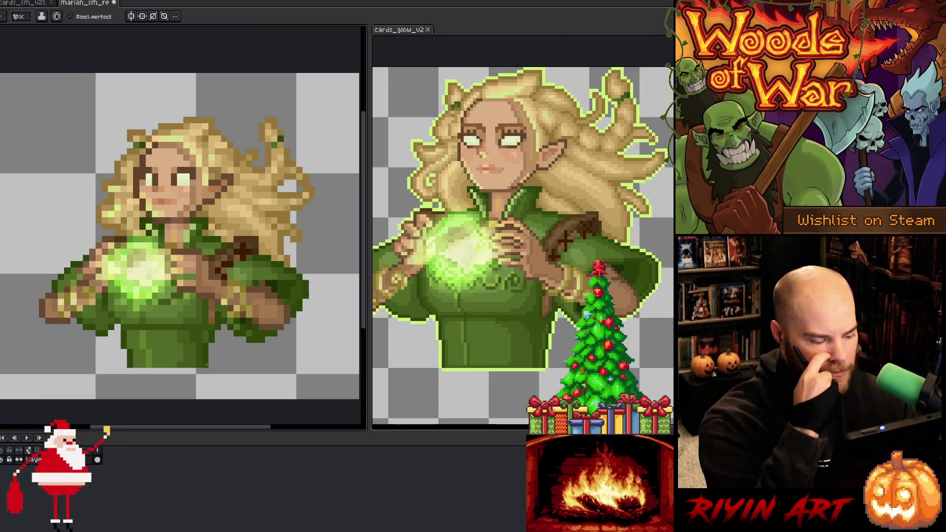
key(v)
key(b)
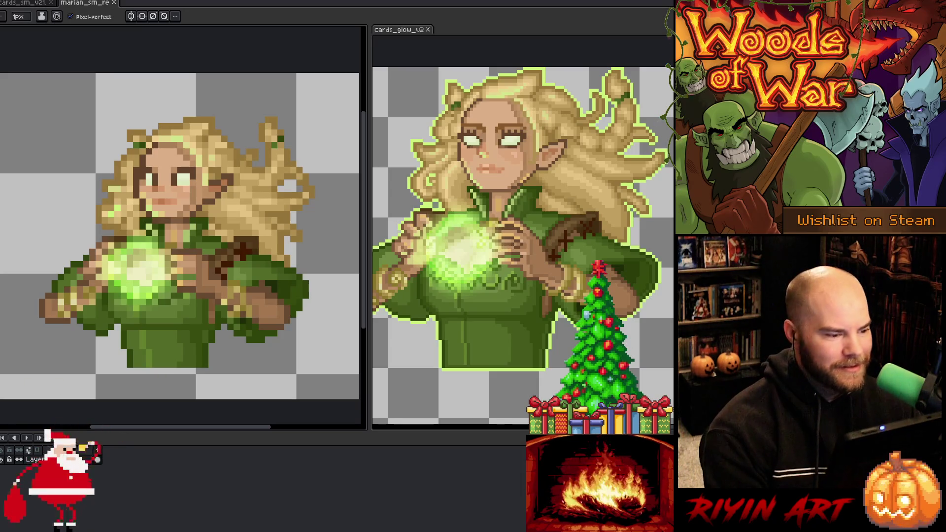
key(i)
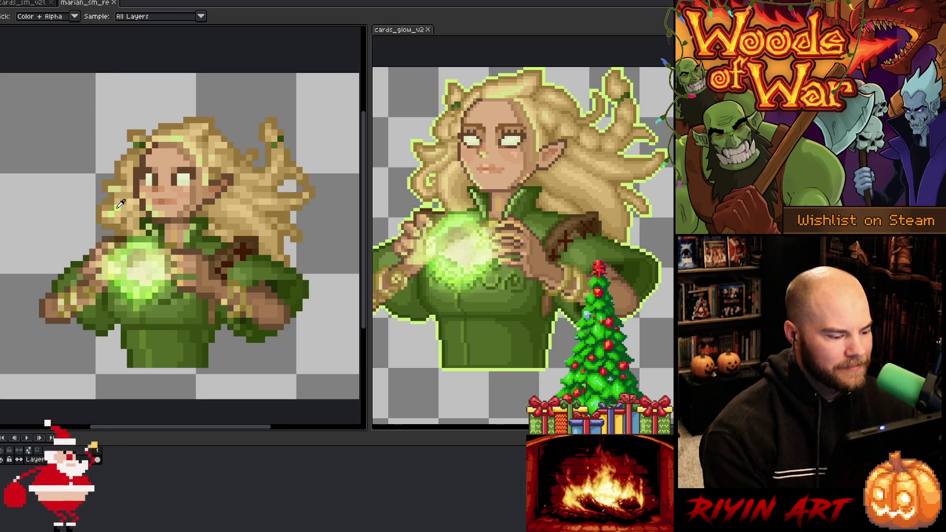
Step: Apply a light-green outline around the whole small sprite and save marian_sm_re
key(shift+o)
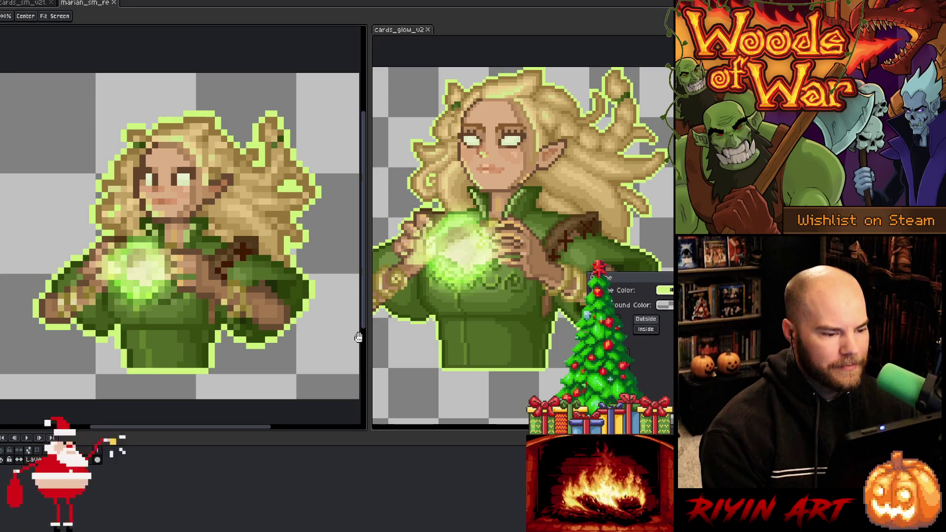
key(Return)
key(b)
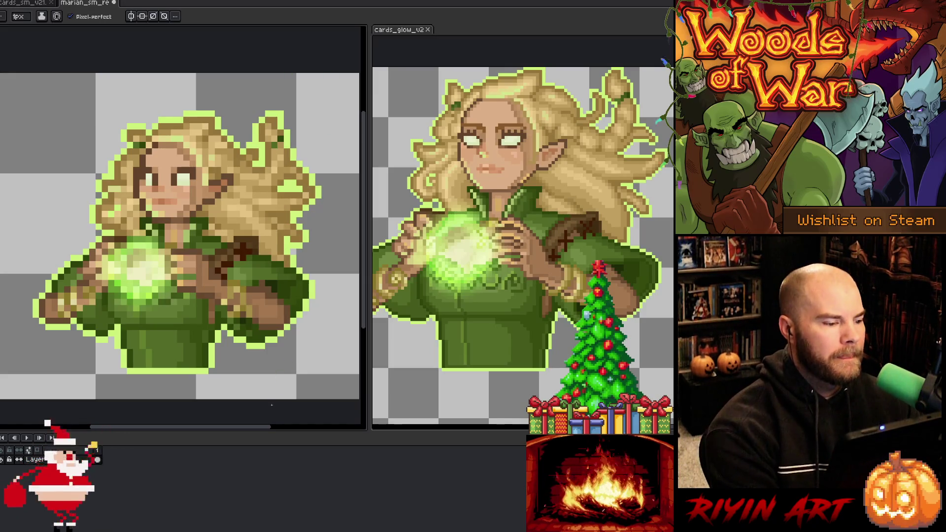
key(ctrl+s)
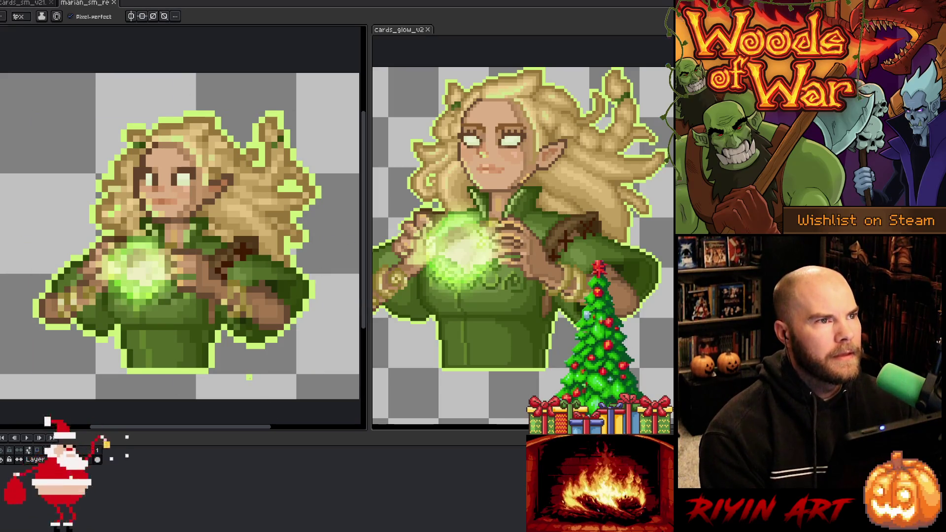
scroll(87, 292, up, 1)
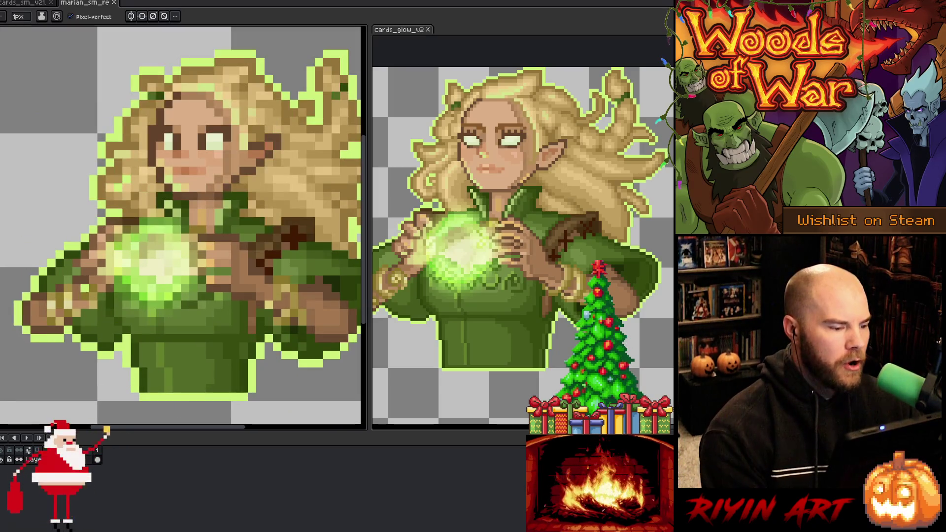
Step: Repaint an outline pixel on the left arm and sample the outline colour beside it
click(68, 255)
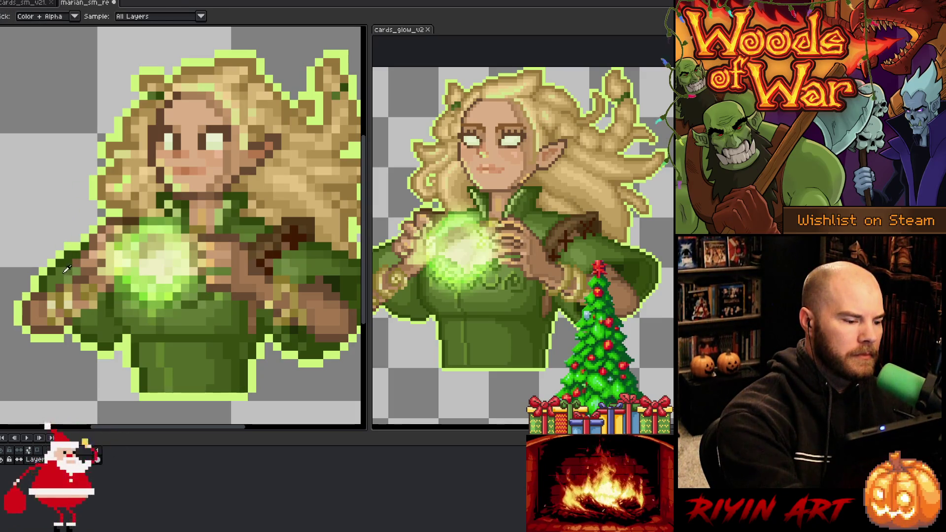
key(alt)
alt+click(72, 244)
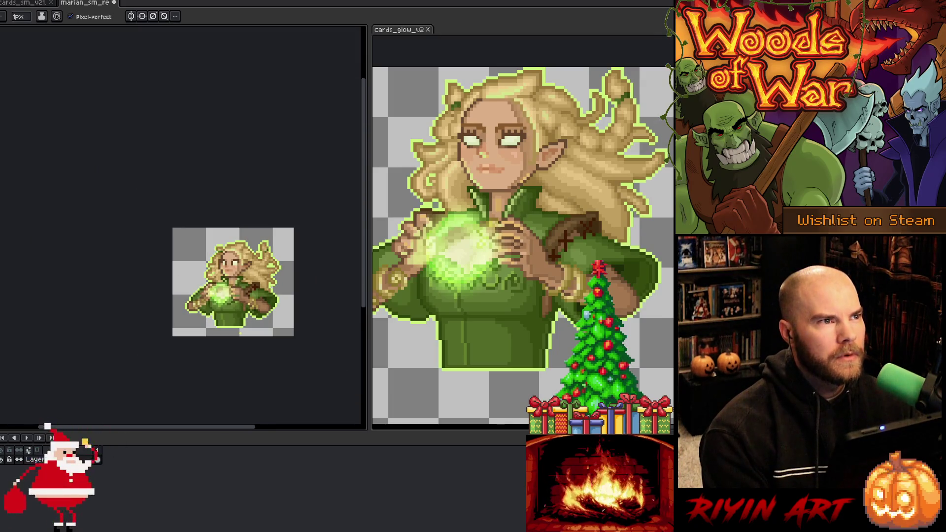
Step: Zoom and pan to recentre the view on the small sorceress sprite
scroll(245, 331, up, 1)
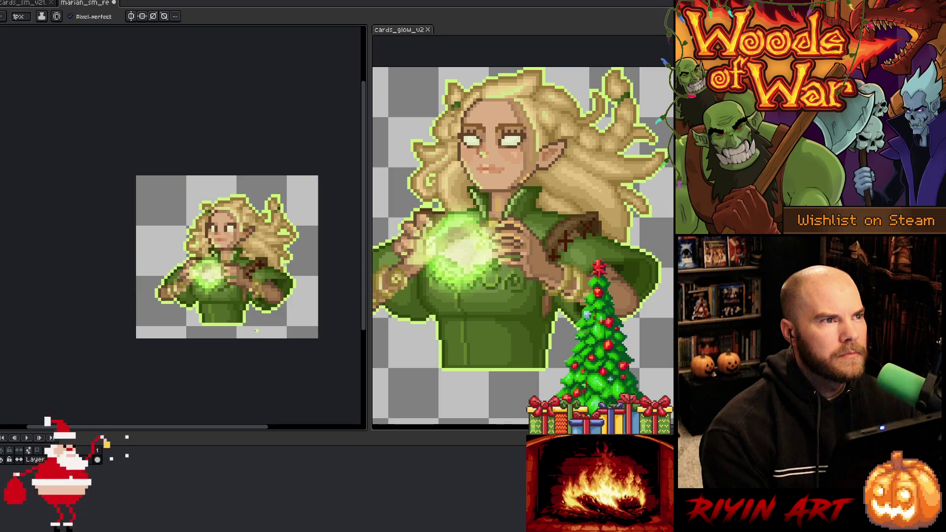
scroll(256, 331, up, 2)
scroll(258, 328, down, 1)
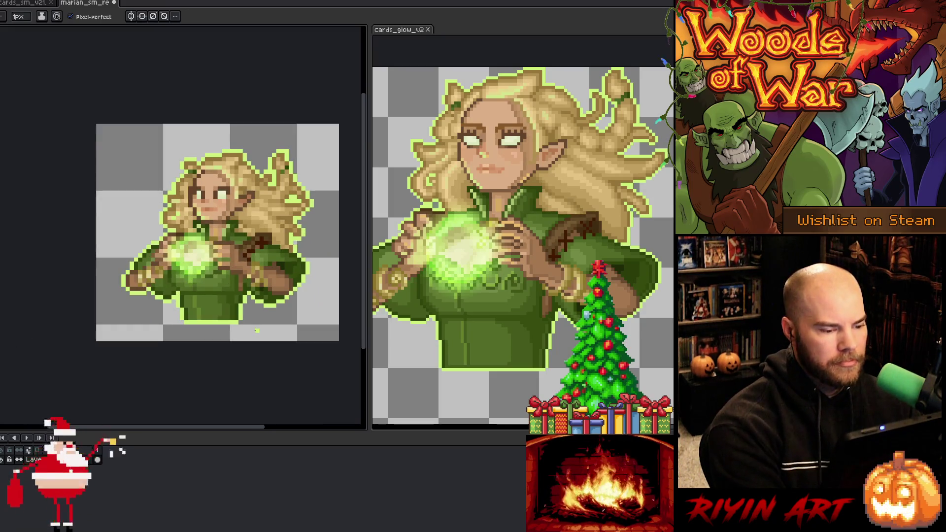
drag(257, 293, 227, 325)
scroll(207, 288, up, 1)
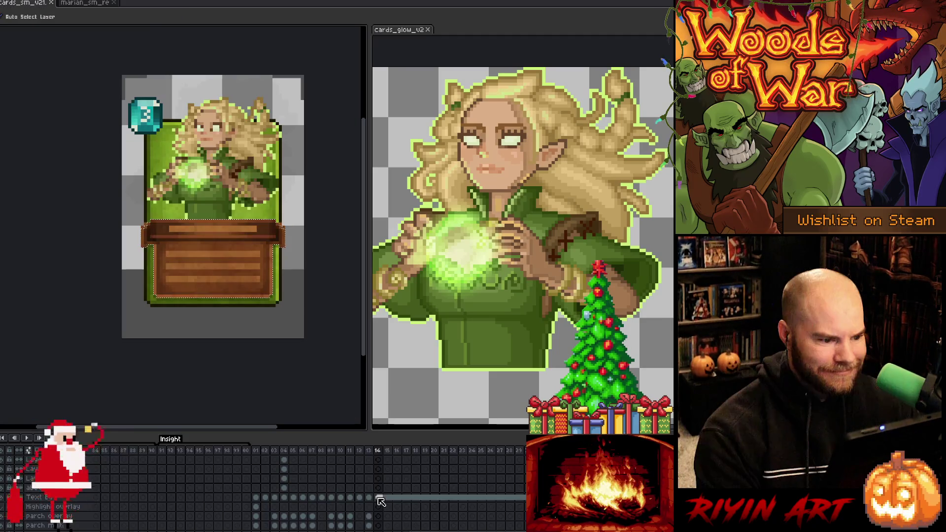
Step: In cards_sm_v21, add a new layer over the frame 14 cel and paste the outlined portrait onto it
key(ctrl+Tab)
scroll(385, 499, down, 2)
click(379, 488)
scroll(383, 492, up, 2)
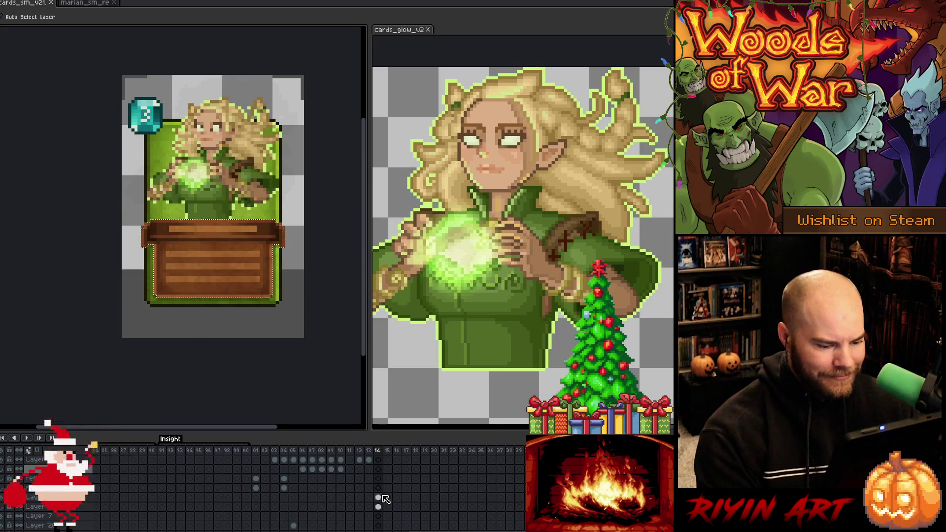
click(379, 497)
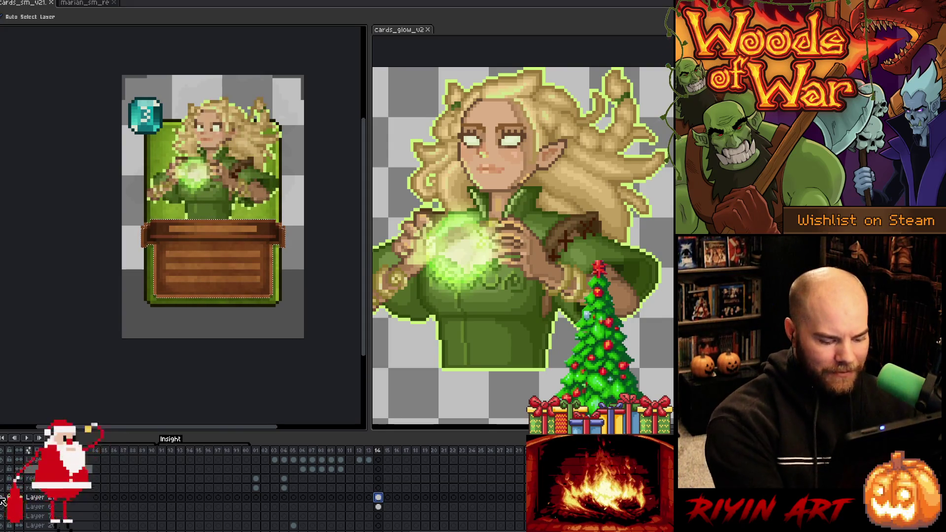
key(shift+n)
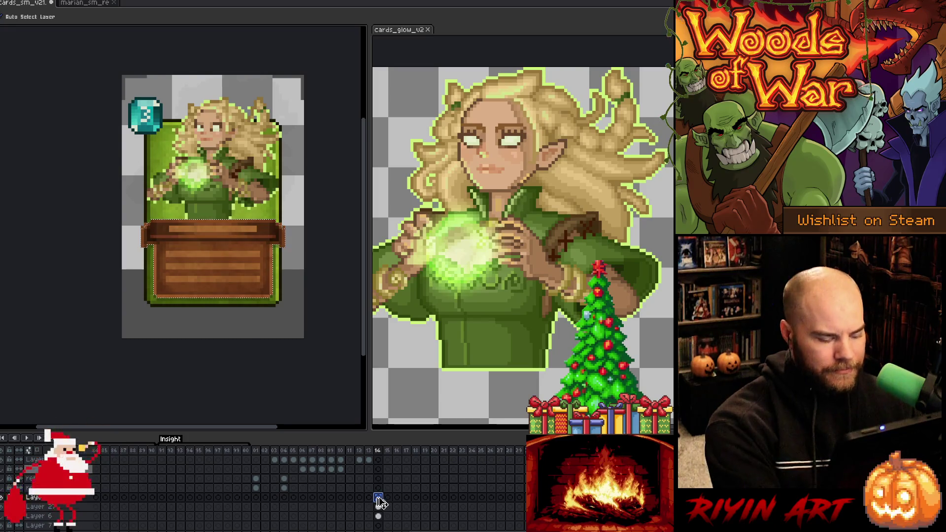
key(ctrl+v)
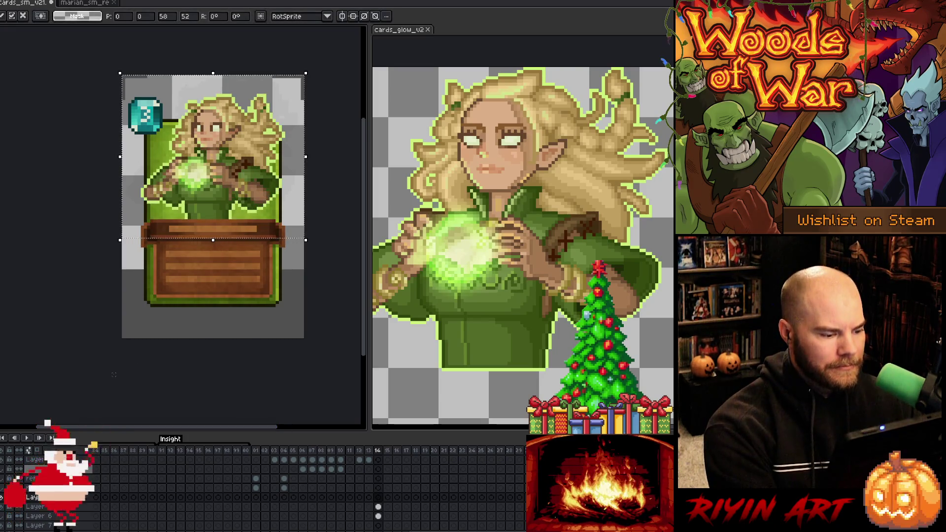
key(Return)
scroll(246, 127, up, 2)
scroll(248, 127, down, 1)
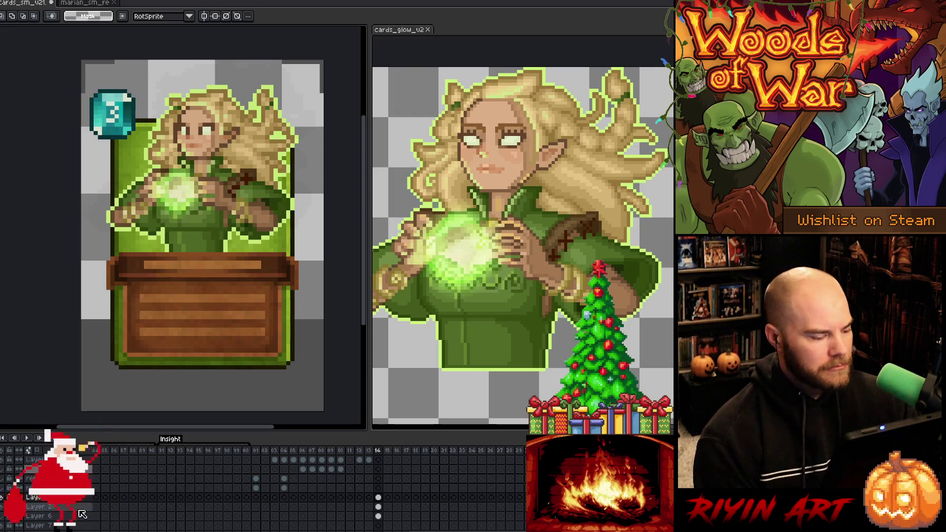
Step: Select Layer 27 and then Layer 6 at frame 14 in the timeline
click(378, 507)
mouse_move(457, 529)
mouse_down()
mouse_move(347, 531)
mouse_move(457, 530)
mouse_up()
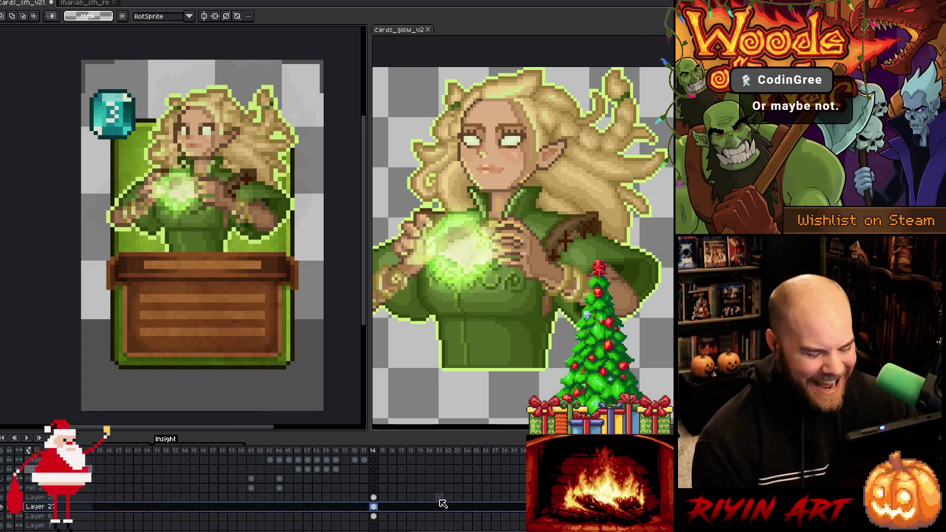
scroll(427, 501, down, 2)
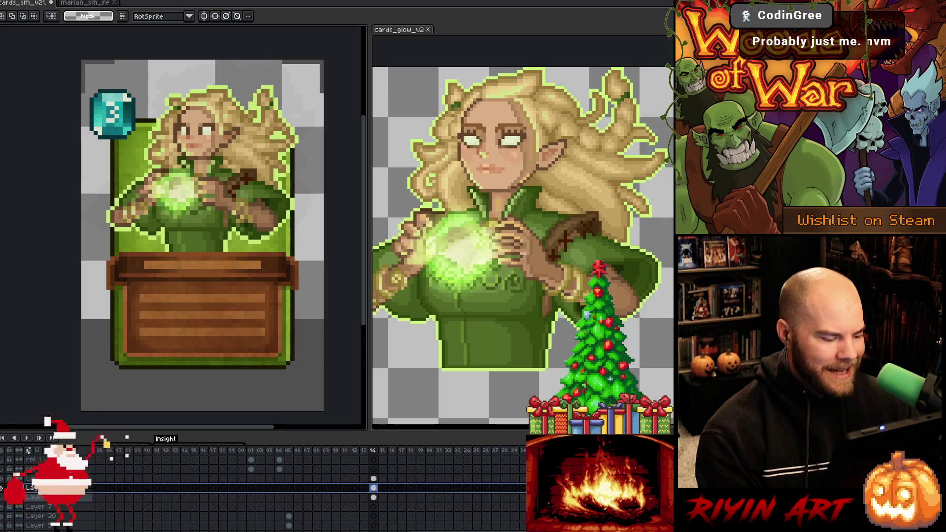
click(35, 497)
scroll(17, 526, left, 10)
drag(17, 525, 443, 528)
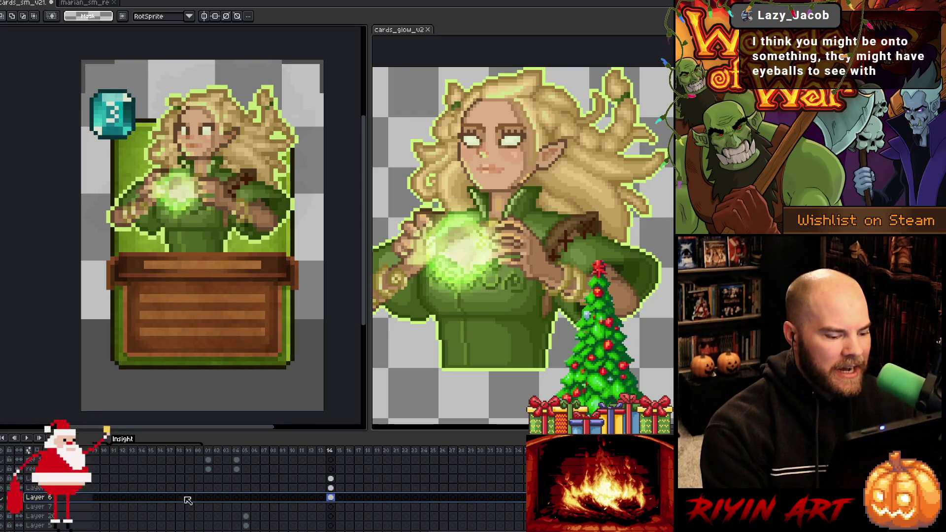
Step: Toggle the glow outline layer on and off to compare, leaving it visible
click(5, 487)
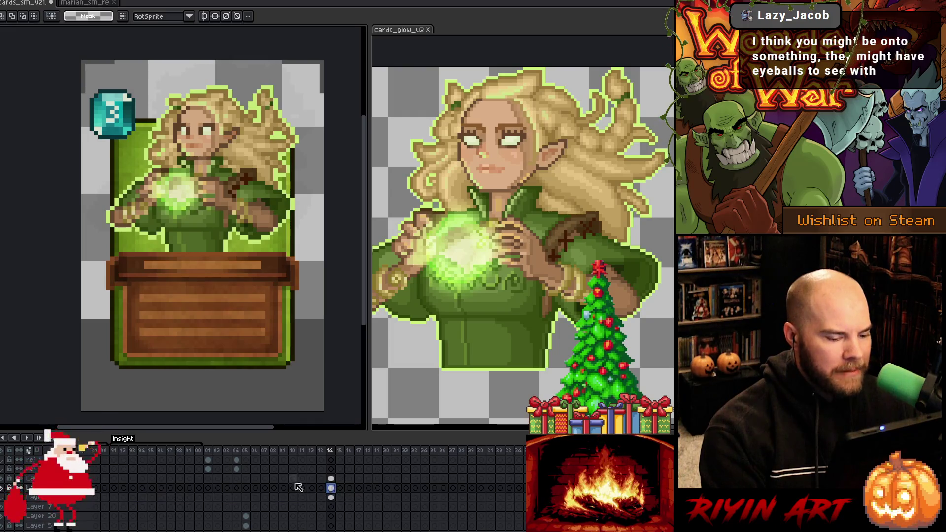
click(3, 487)
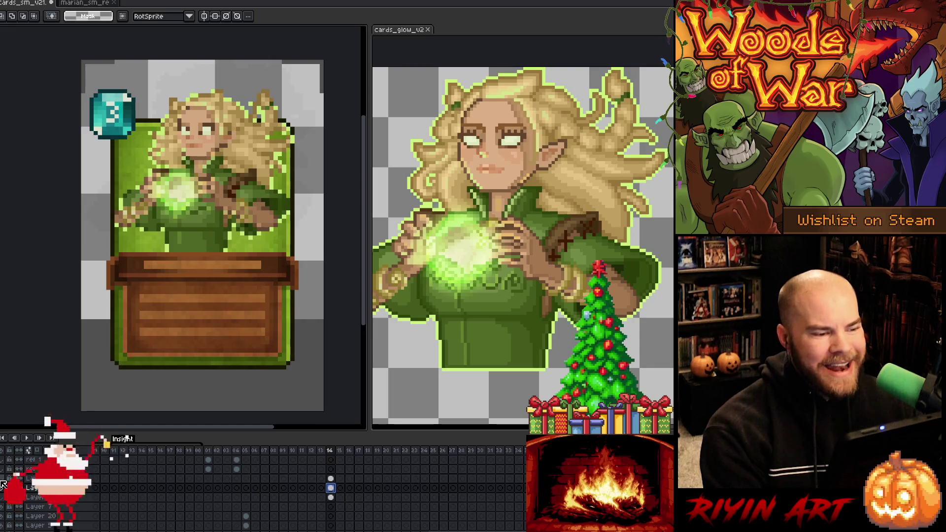
click(4, 487)
click(4, 487)
click(4, 487)
click(4, 487)
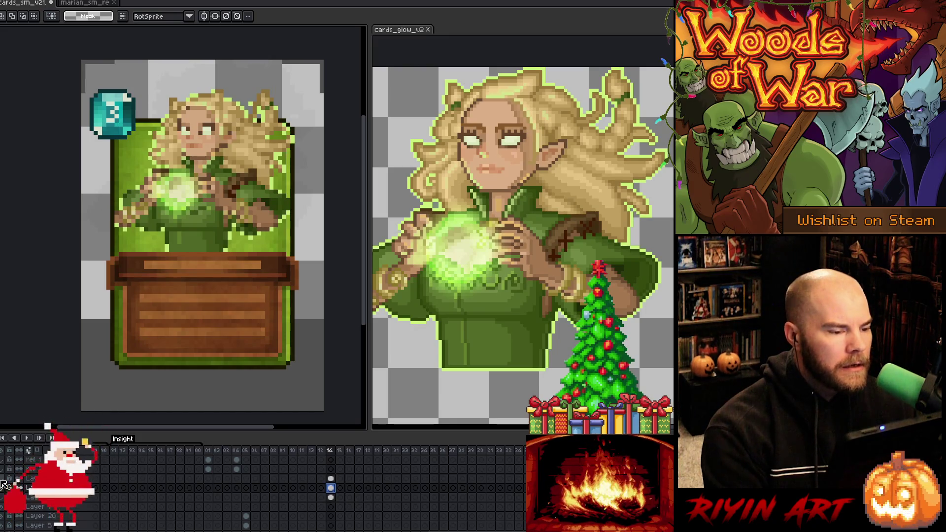
click(4, 486)
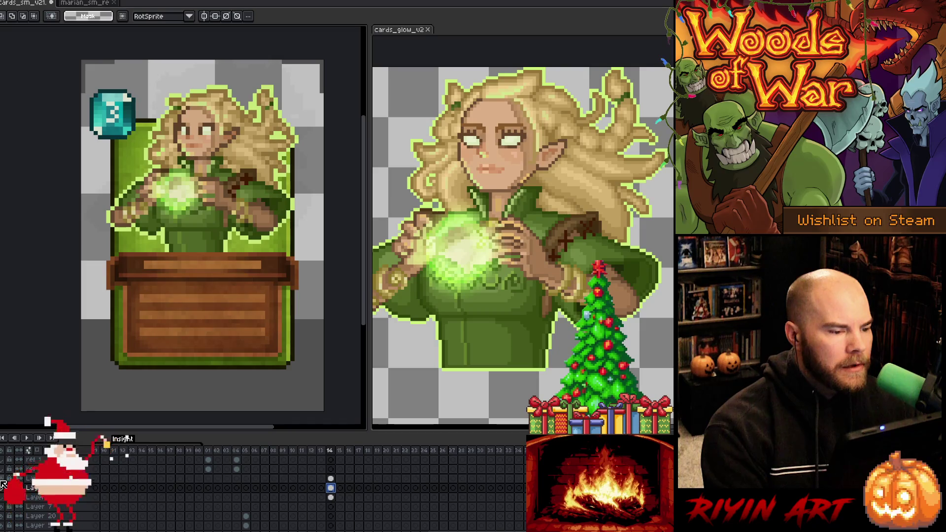
click(4, 486)
click(4, 487)
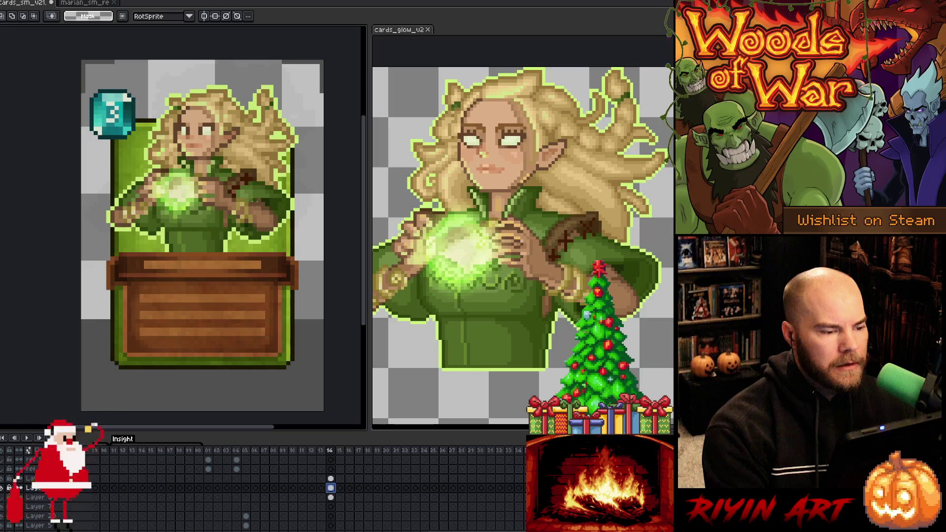
scroll(163, 207, up, 4)
scroll(163, 207, down, 1)
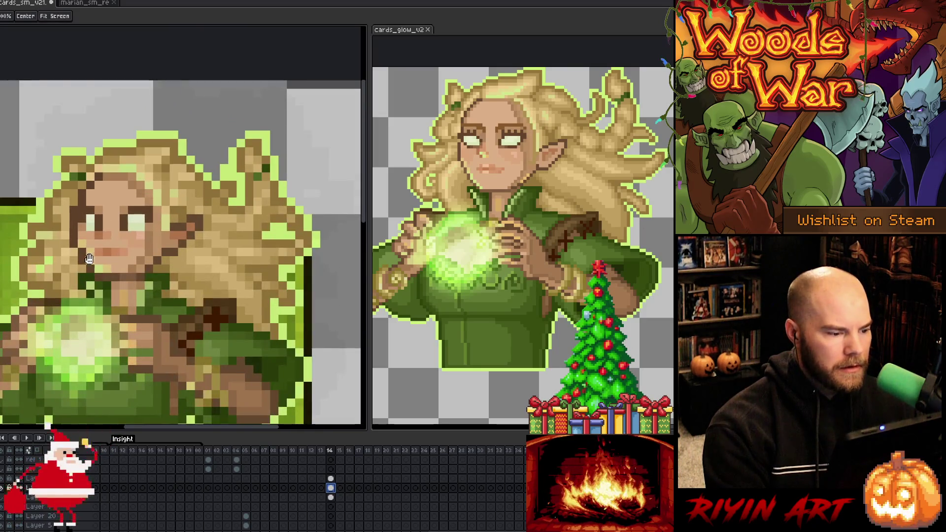
Step: Delete the unwanted character layer from the timeline
drag(105, 258, 155, 254)
key(m)
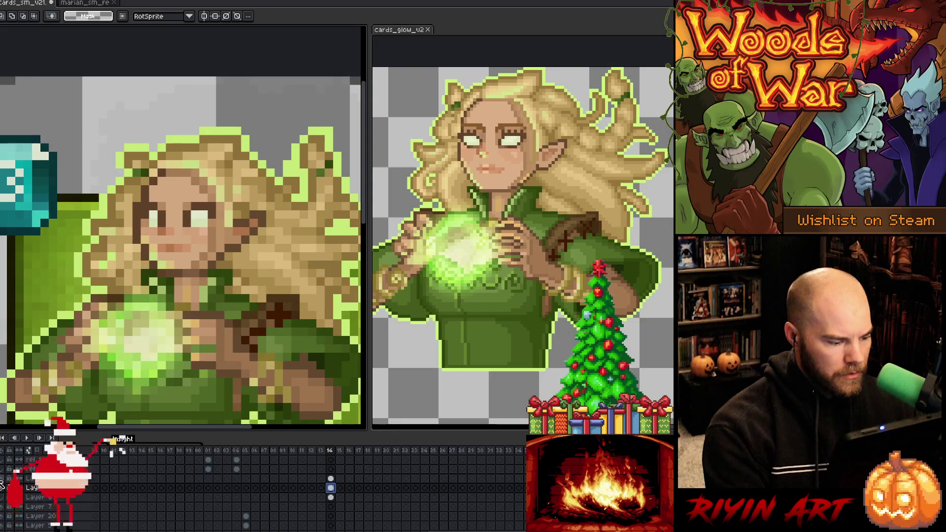
right_click(53, 488)
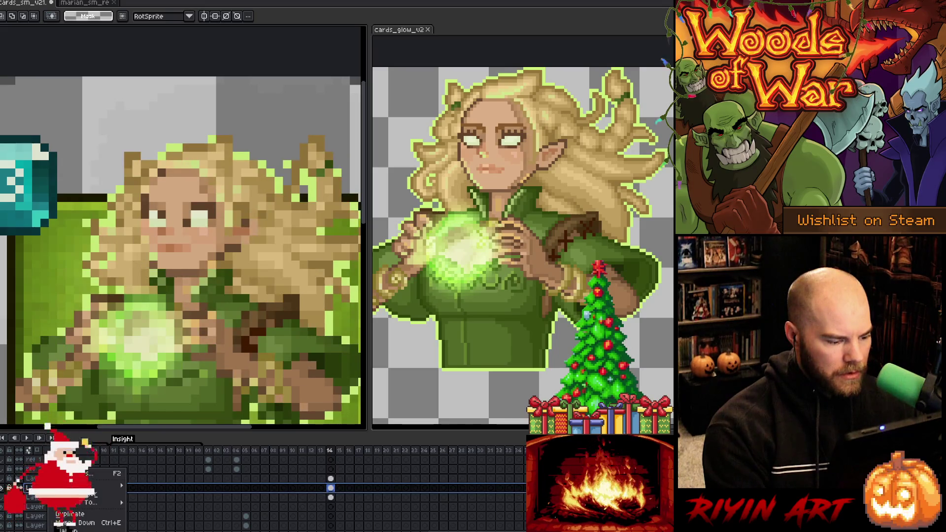
click(79, 494)
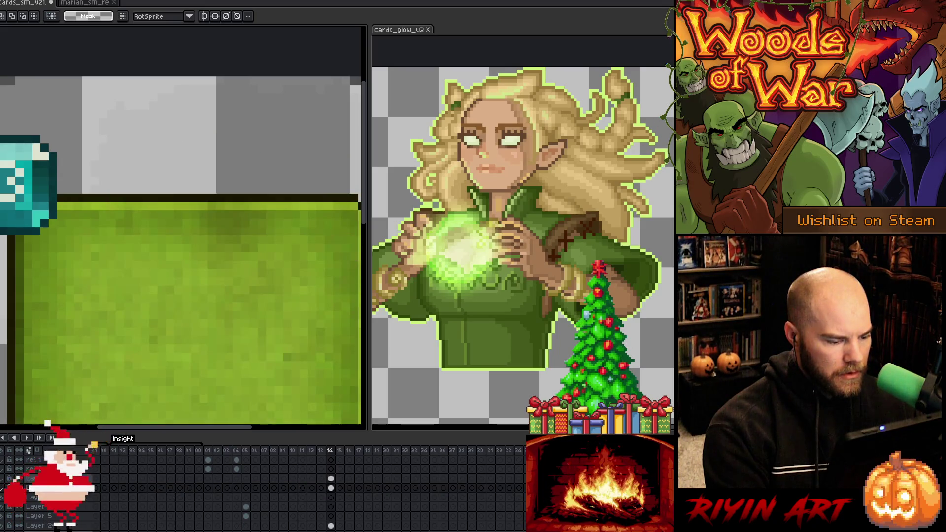
Step: Toggle the remaining character layers' visibility to compare portrait versions, with the whole card in view
click(2, 486)
click(2, 485)
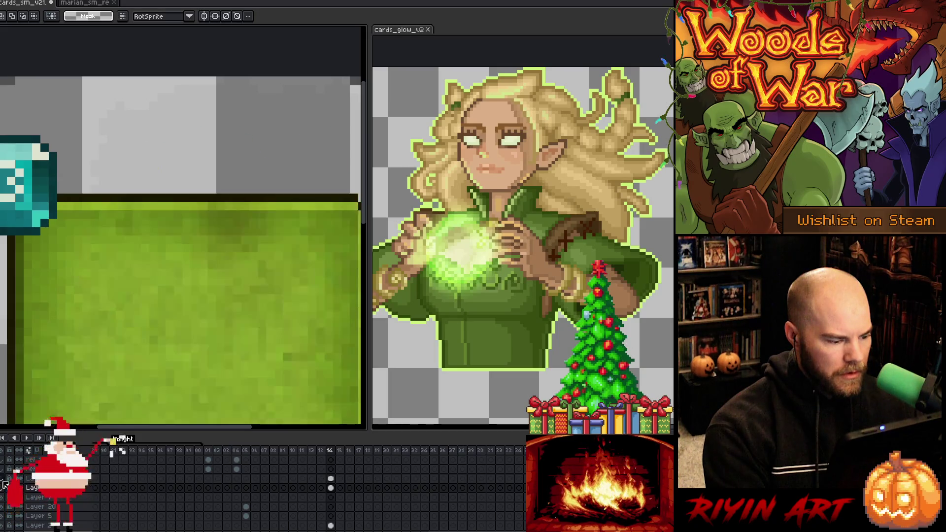
click(2, 487)
click(3, 487)
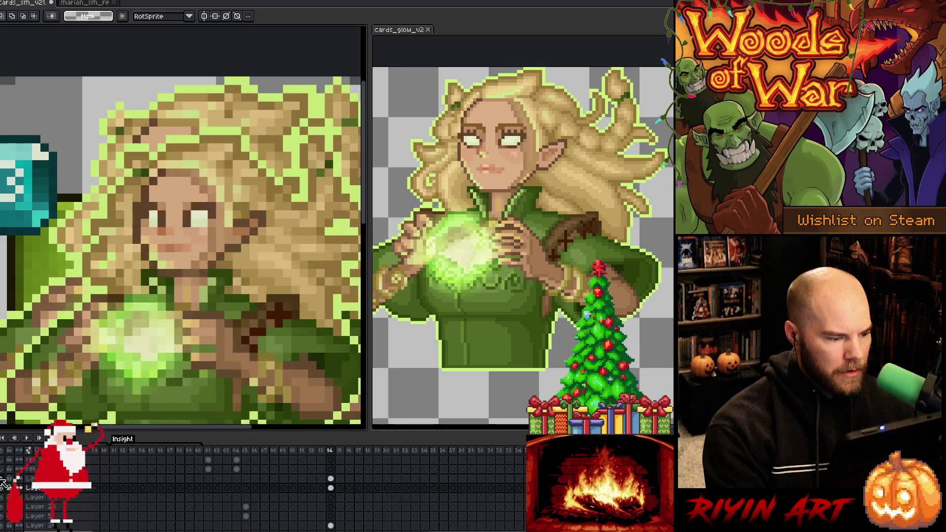
click(3, 486)
click(2, 487)
key(ctrl+0)
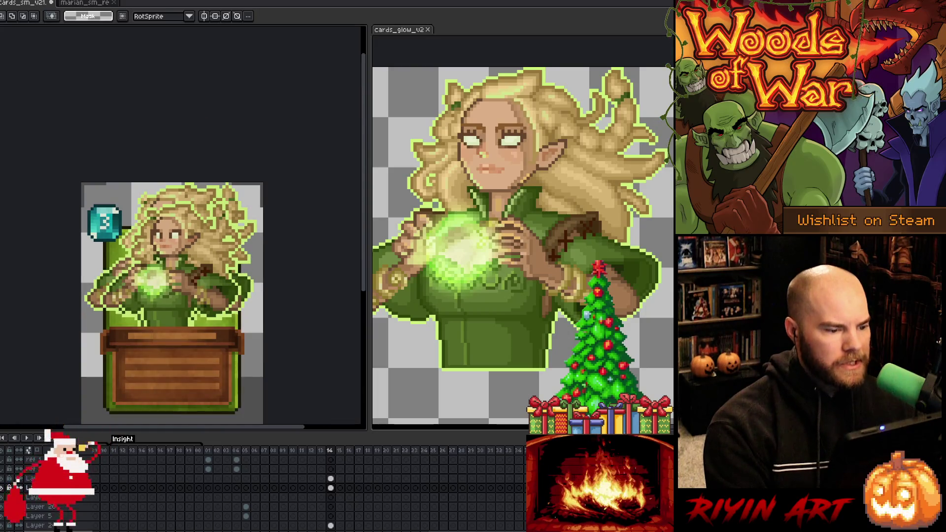
click(2, 486)
click(3, 486)
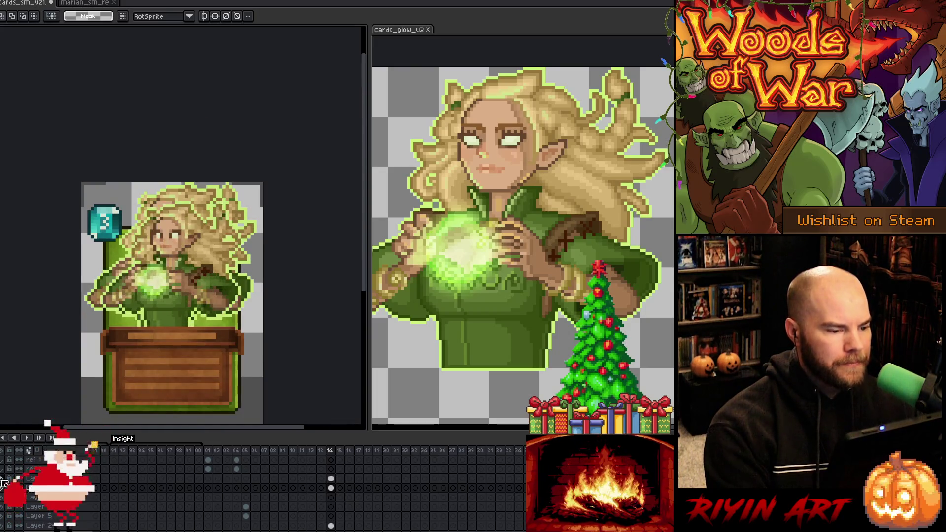
click(3, 485)
click(3, 485)
click(3, 485)
click(3, 486)
click(3, 485)
click(3, 485)
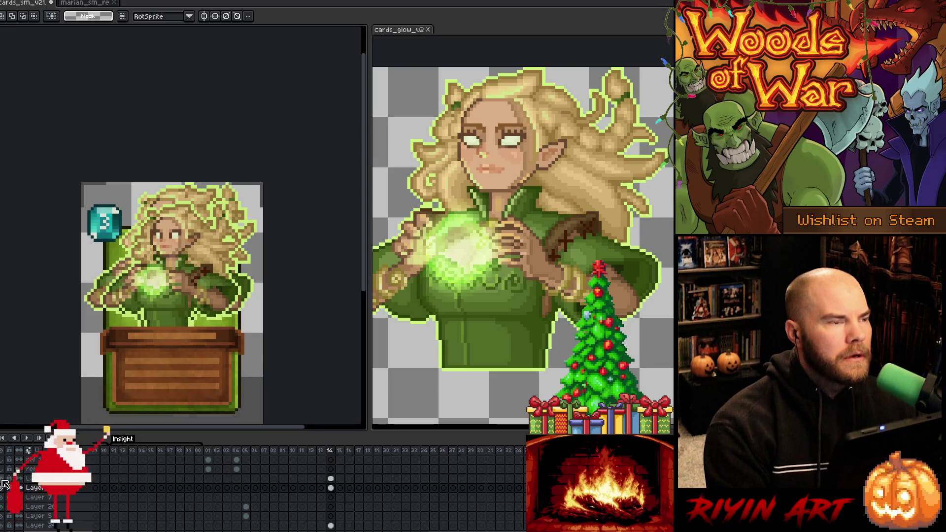
click(3, 485)
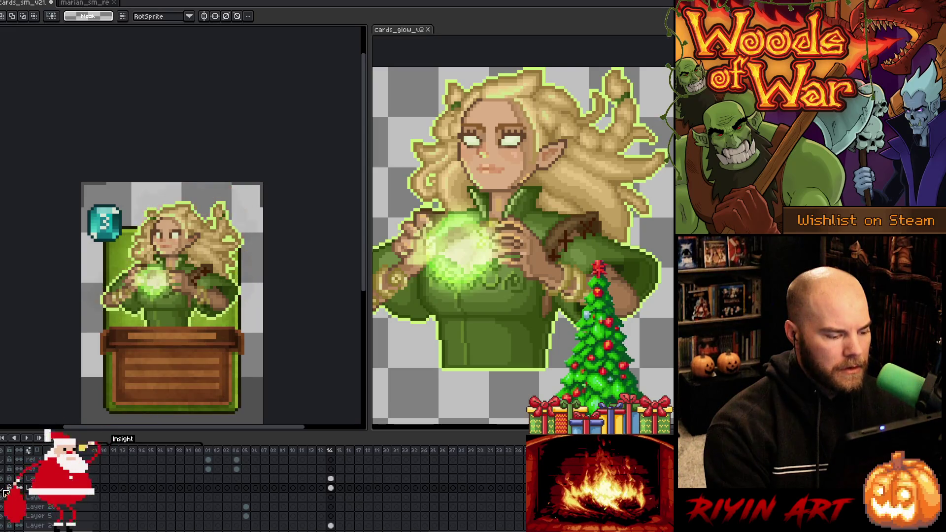
Step: Select the layer's frame 14 cel and pan across the elf's face
click(331, 479)
scroll(142, 255, up, 3)
key(i)
key(b)
drag(192, 158, 161, 168)
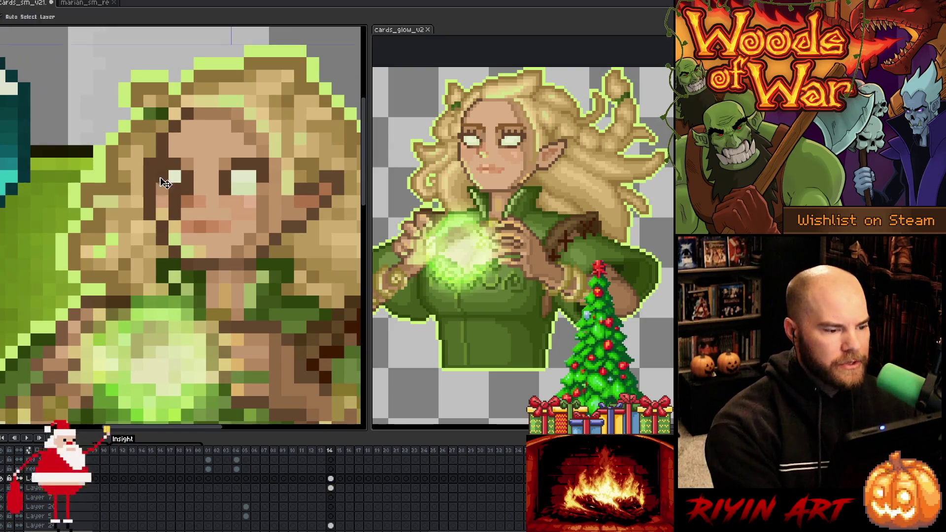
key(i)
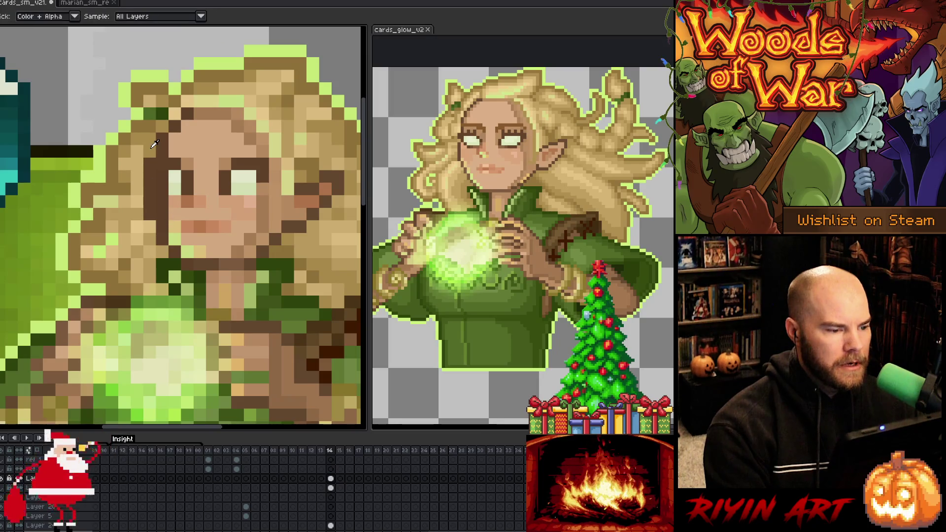
key(b)
scroll(114, 285, down, 3)
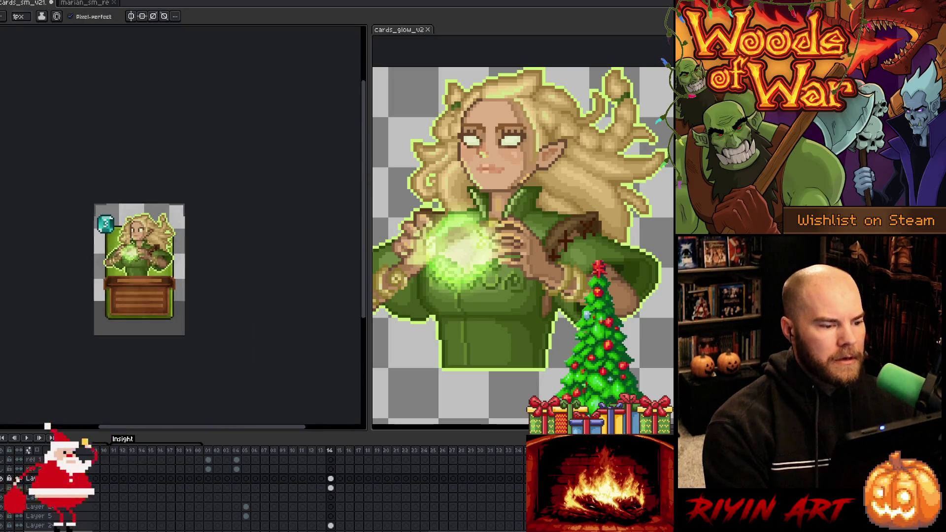
scroll(140, 247, up, 2)
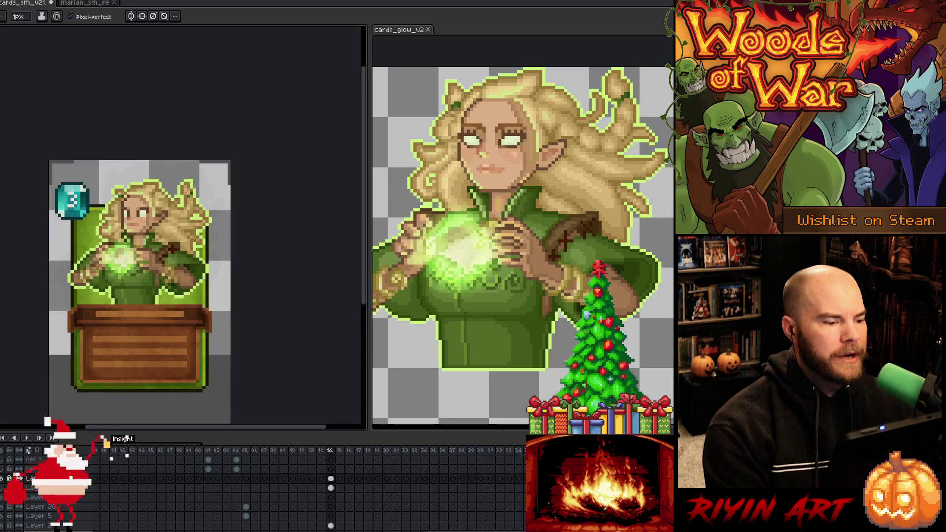
scroll(145, 245, up, 2)
scroll(146, 245, down, 3)
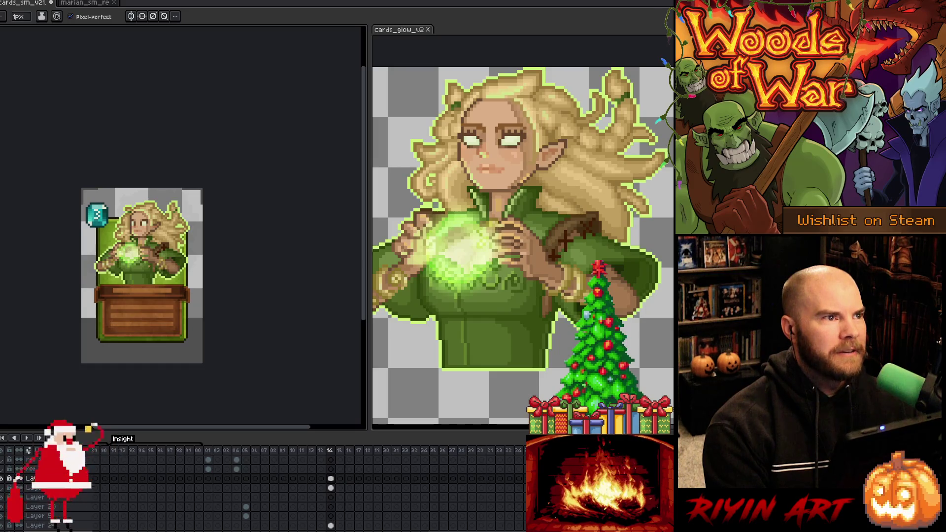
scroll(150, 268, up, 1)
scroll(152, 267, up, 1)
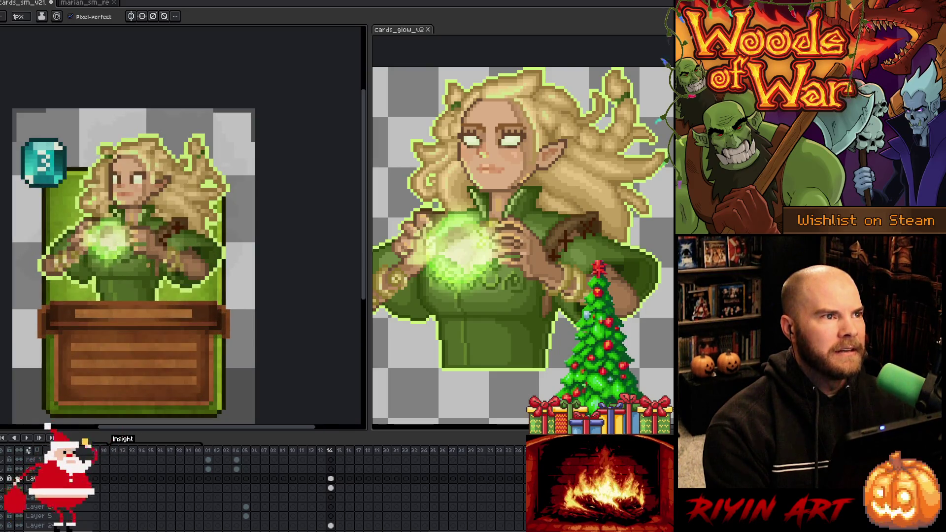
scroll(150, 266, up, 1)
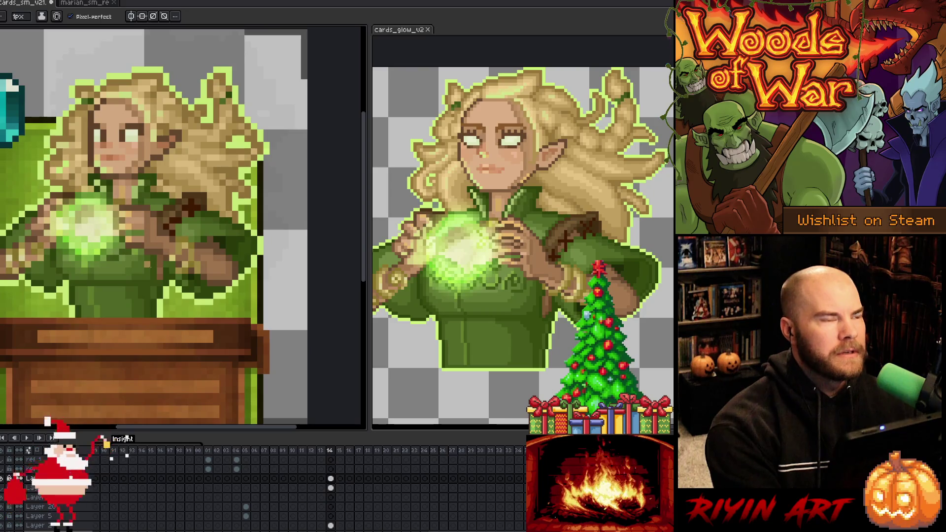
key(v)
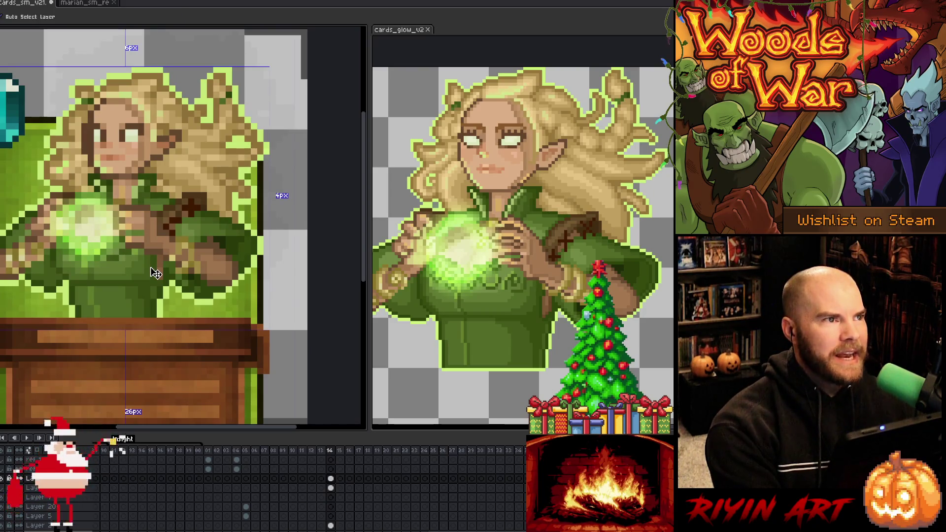
key(b)
scroll(155, 273, down, 3)
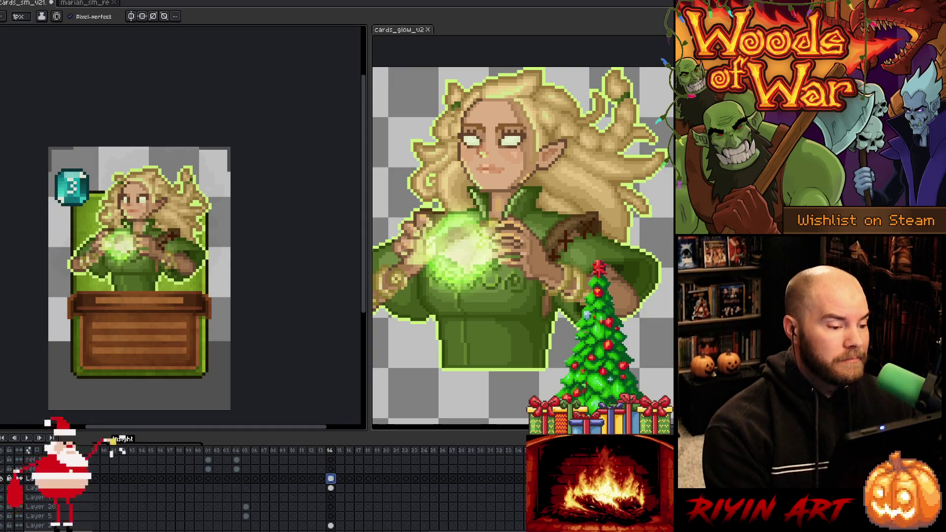
scroll(129, 255, up, 1)
mouse_move(186, 316)
mouse_down()
mouse_move(229, 301)
mouse_move(227, 287)
mouse_up()
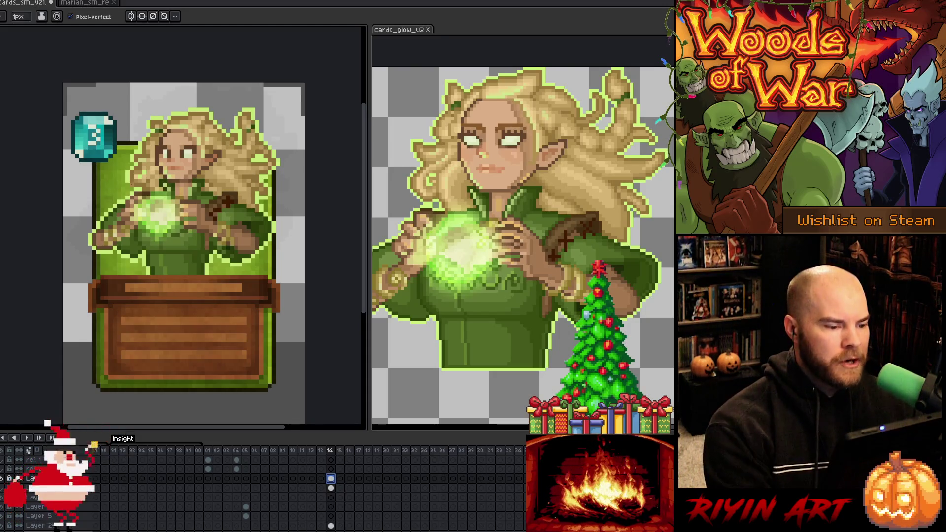
scroll(289, 218, up, 2)
key(i)
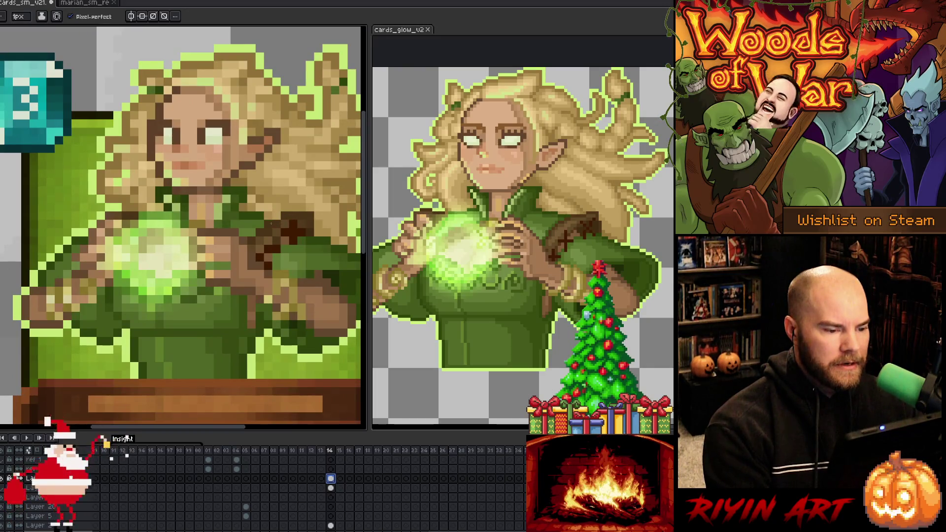
key(b)
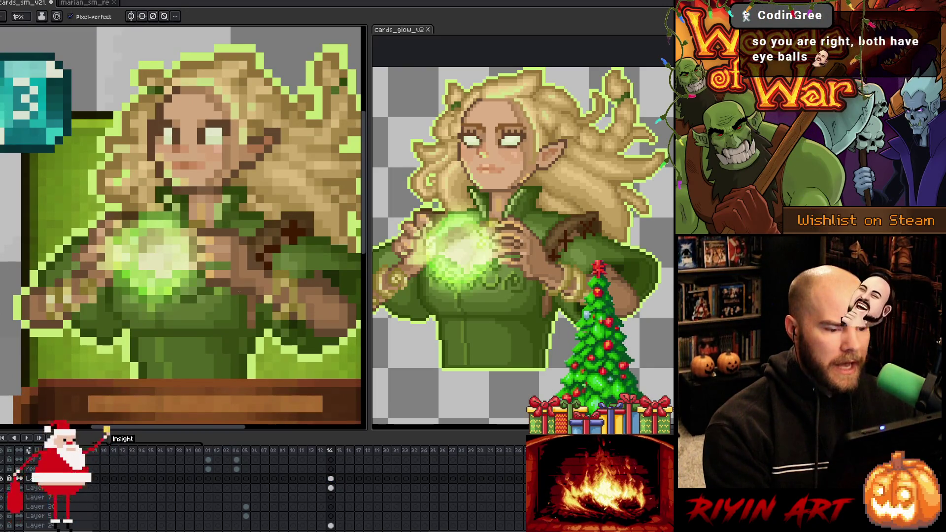
scroll(270, 235, down, 3)
scroll(239, 209, up, 3)
key(i)
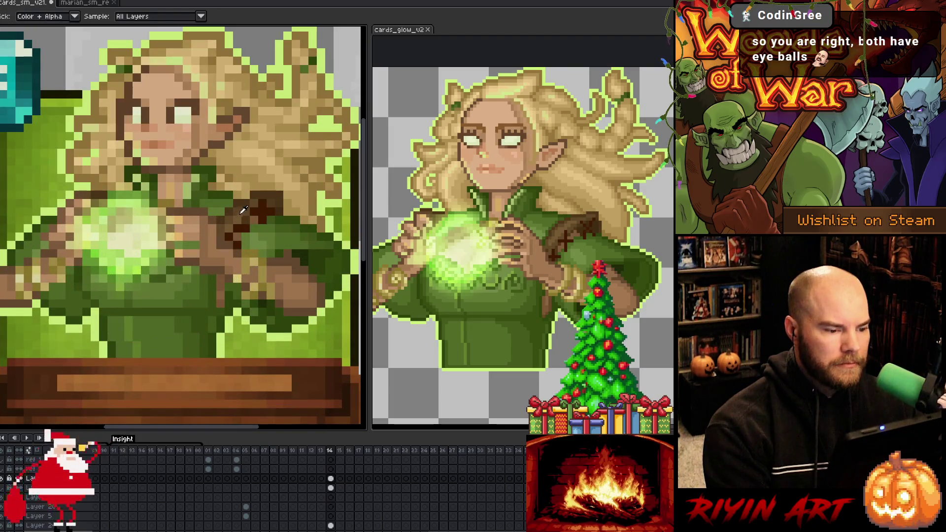
key(b)
scroll(221, 244, down, 3)
scroll(192, 261, up, 1)
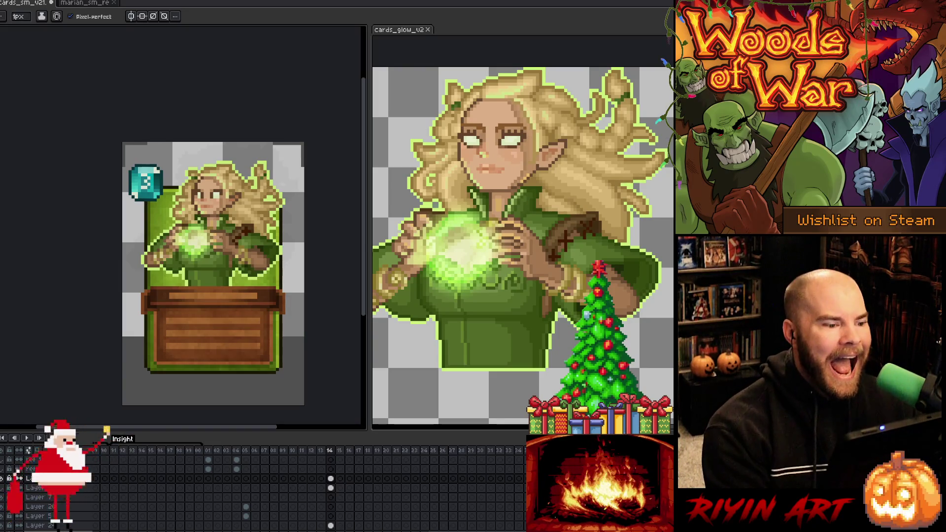
scroll(199, 193, up, 2)
key(i)
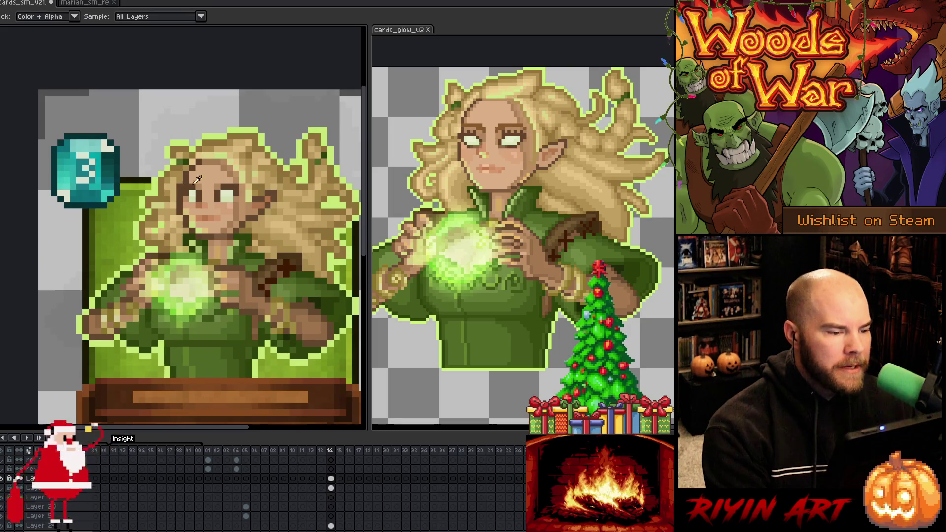
alt+click(231, 167)
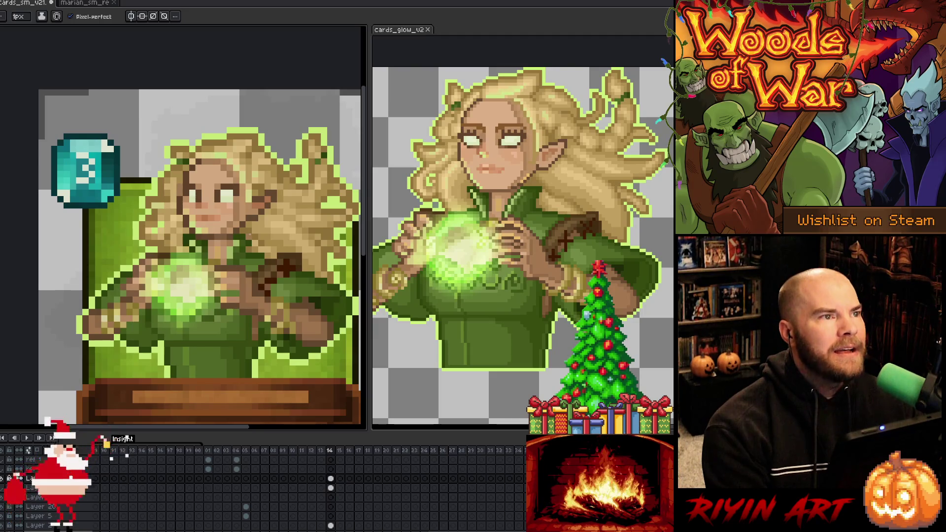
scroll(243, 217, down, 2)
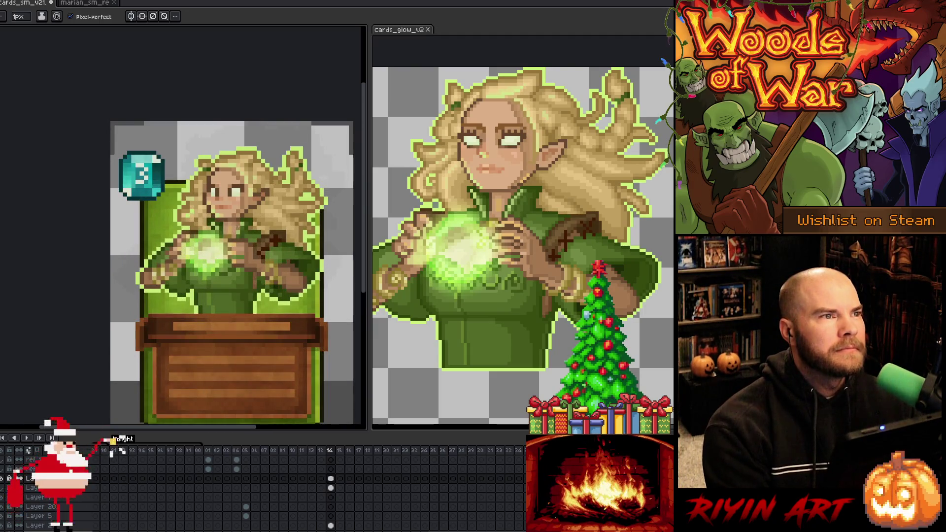
alt+click(251, 244)
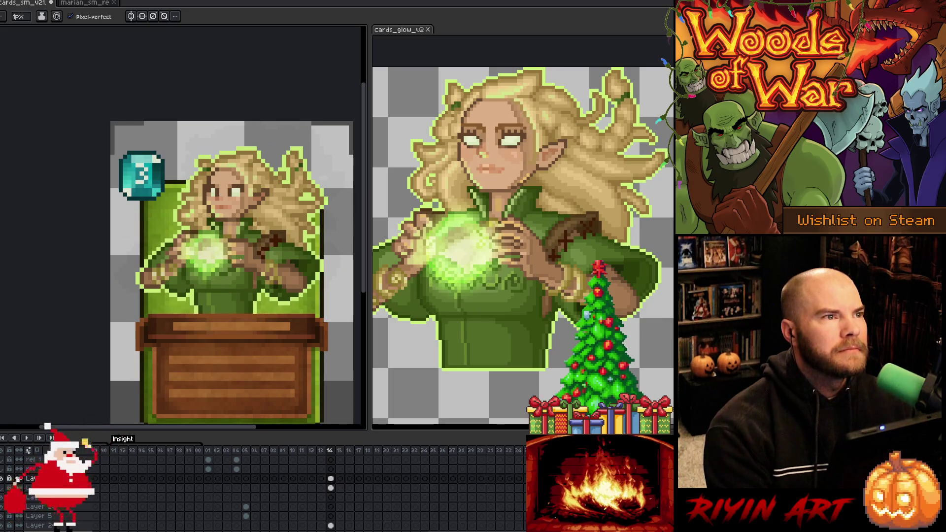
scroll(230, 199, up, 1)
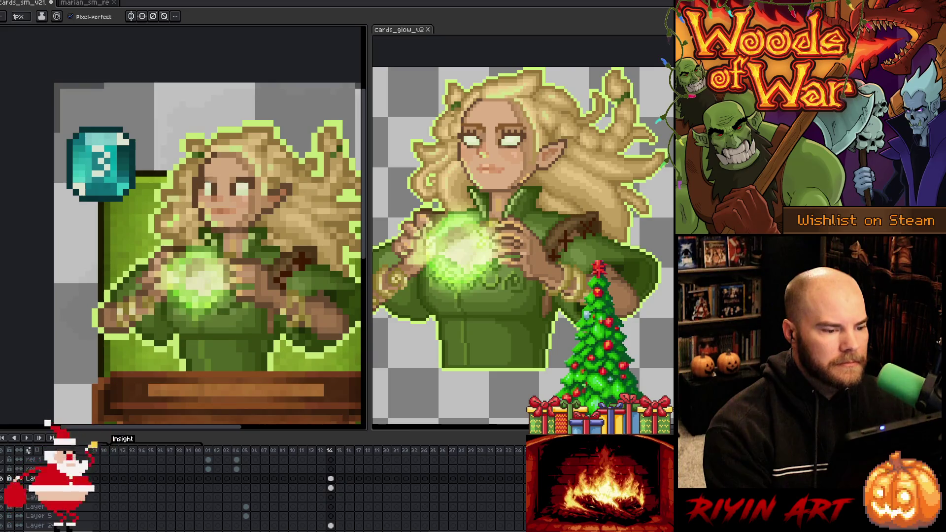
key(alt)
alt+click(253, 186)
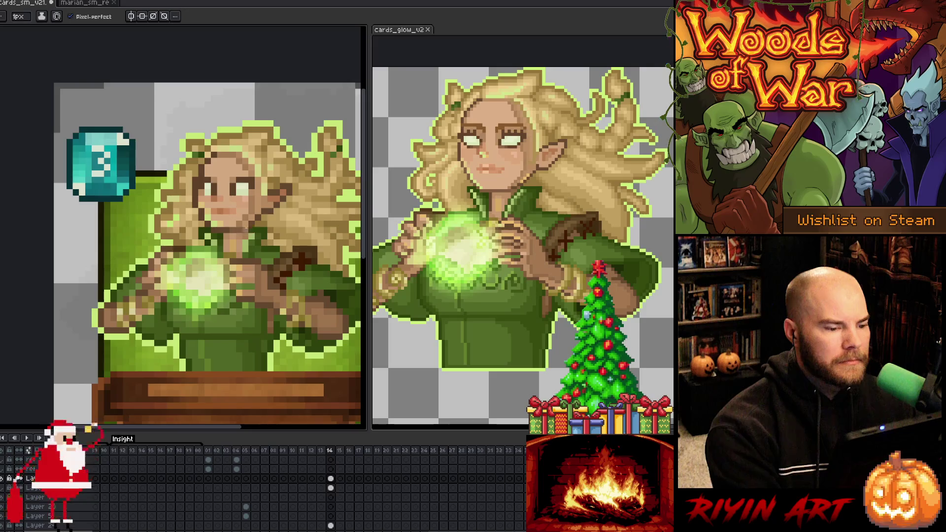
key(alt)
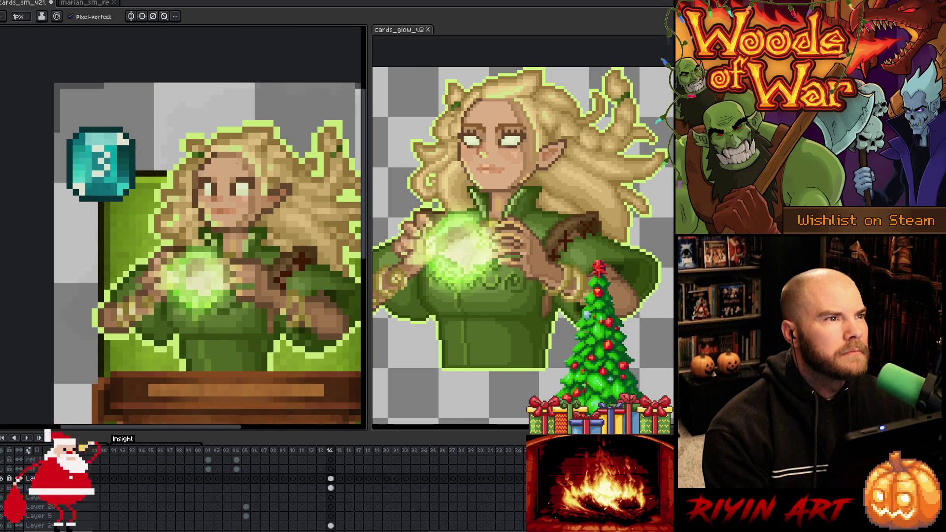
key(i)
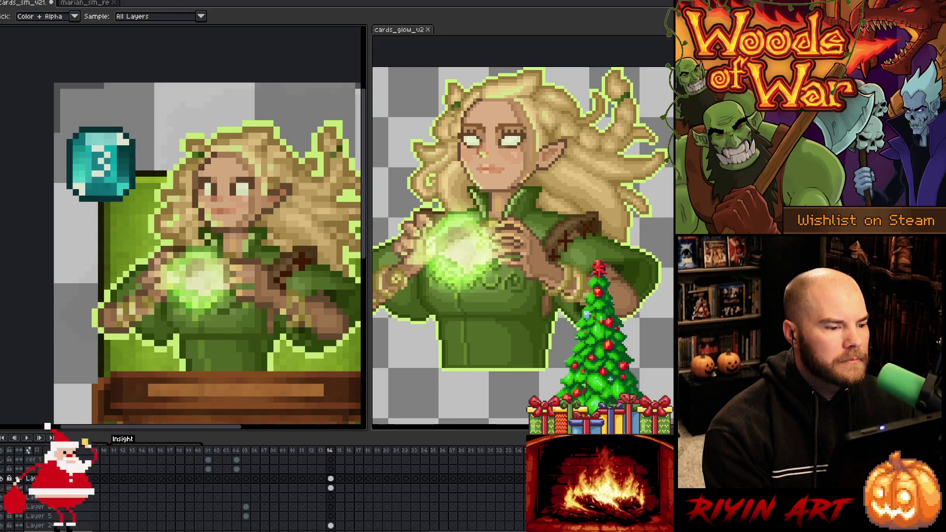
key(b)
key(i)
key(b)
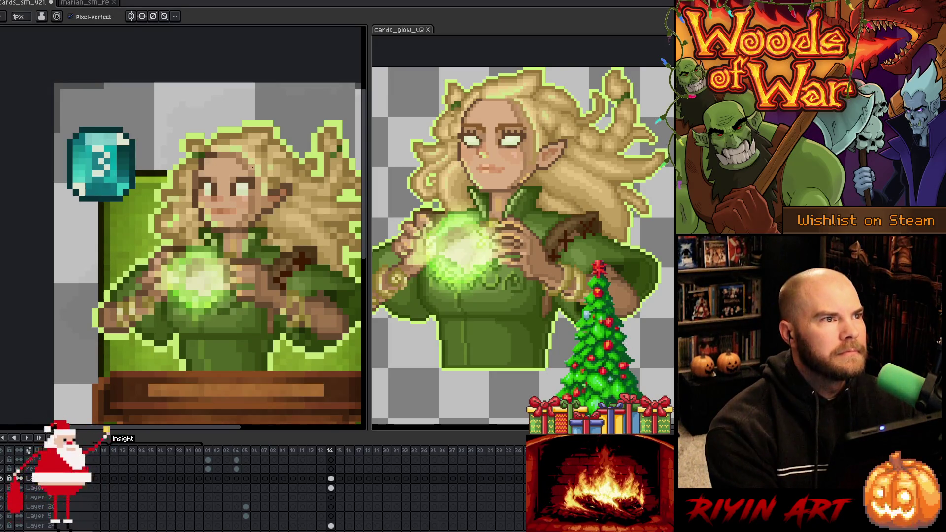
key(v)
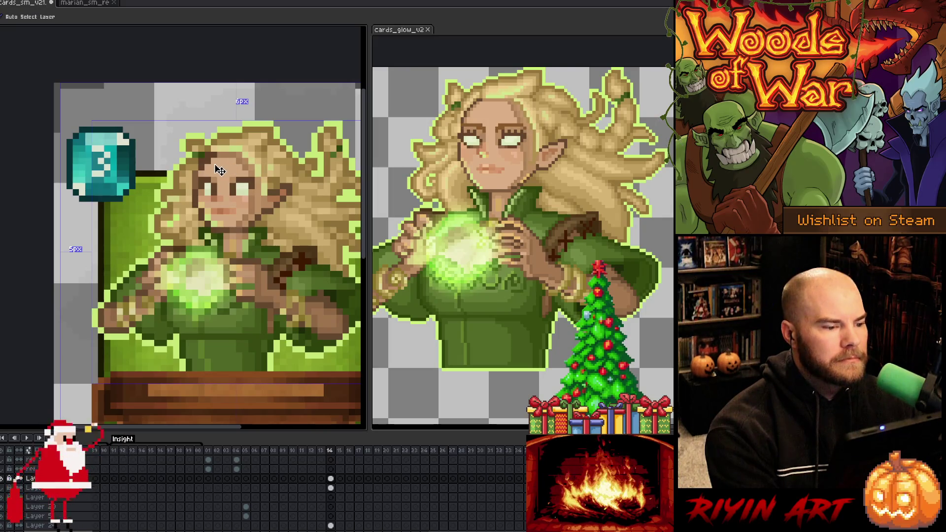
key(b)
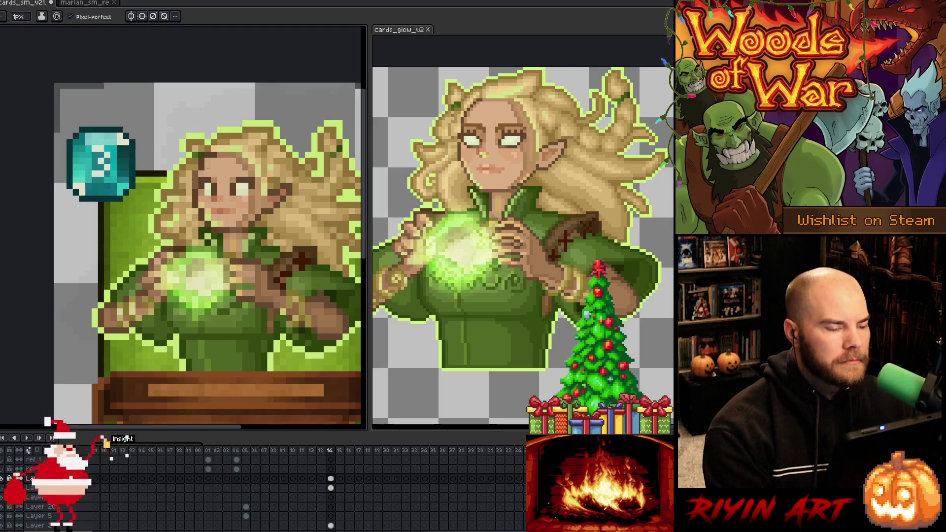
key(i)
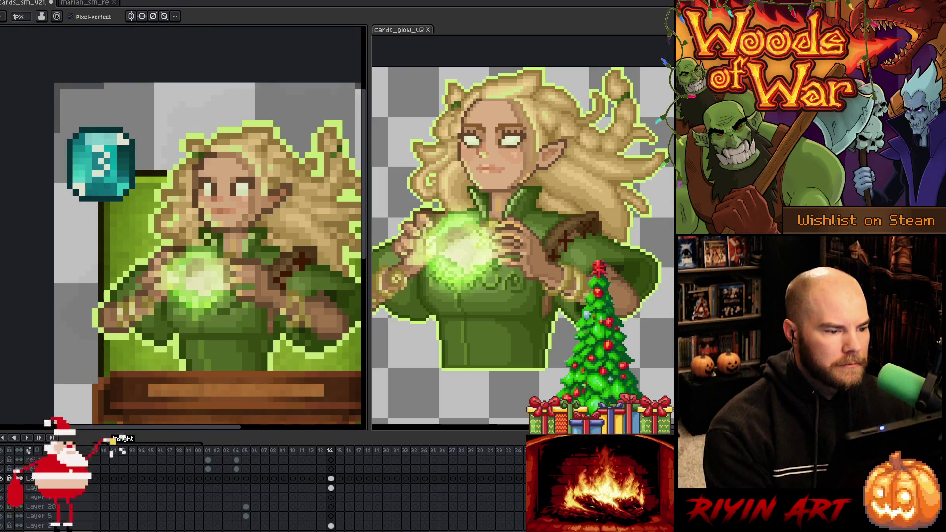
key(b)
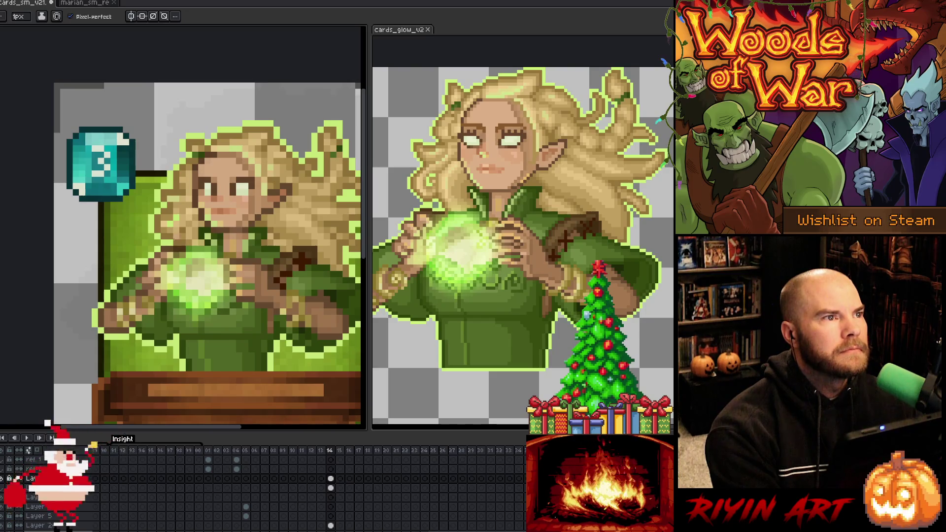
key(v)
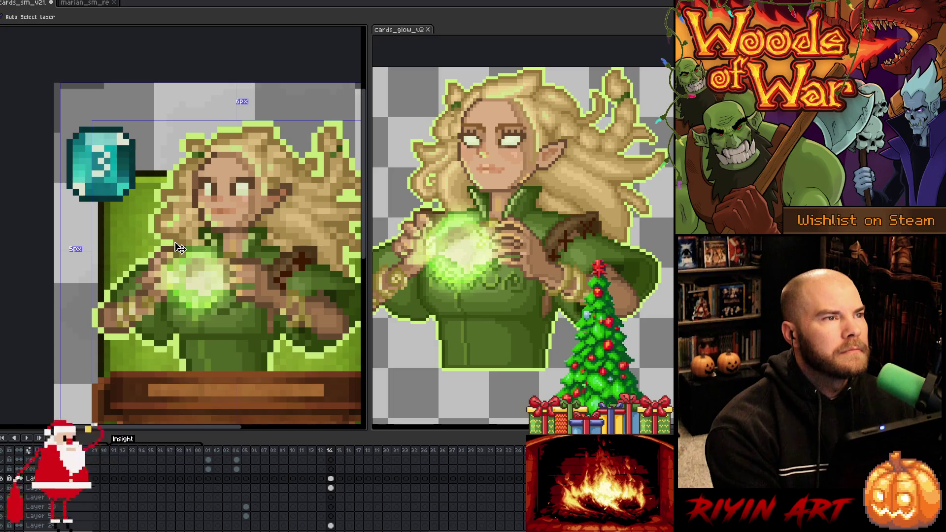
key(b)
scroll(180, 248, down, 3)
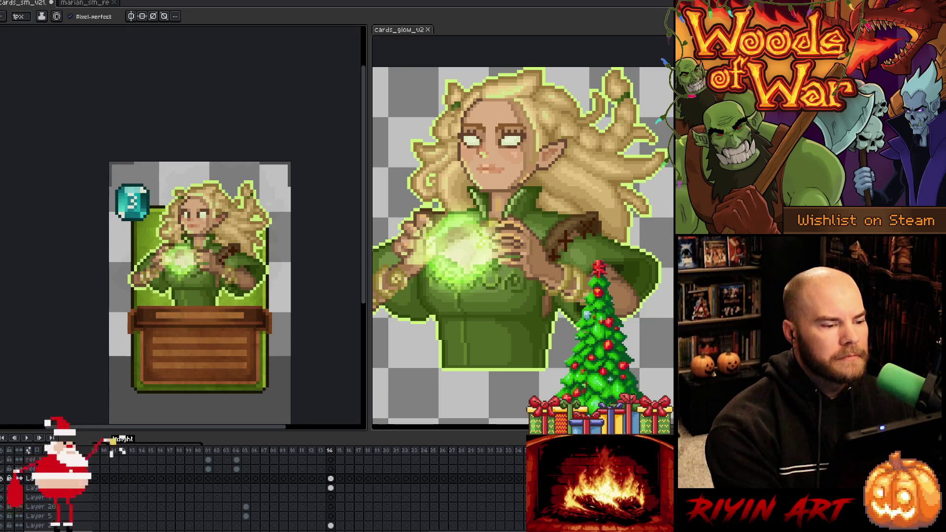
scroll(212, 251, down, 1)
scroll(274, 252, up, 1)
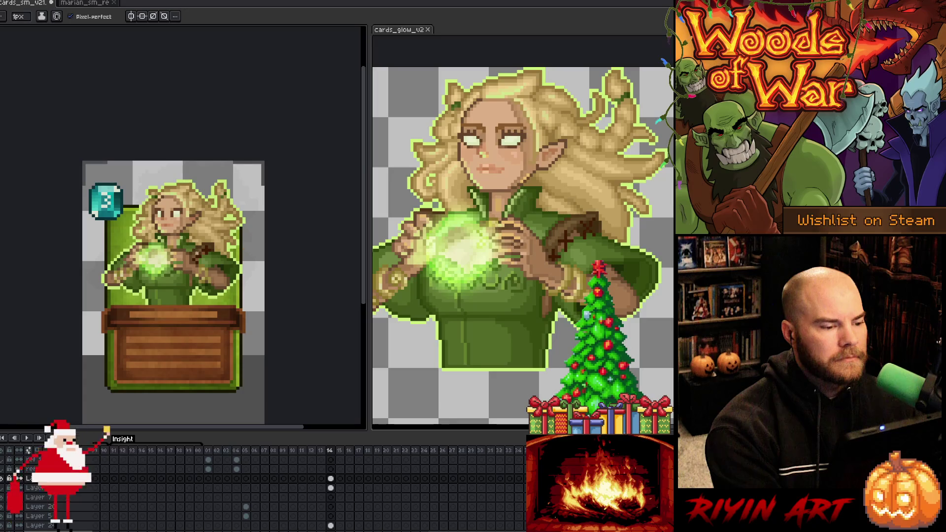
scroll(153, 258, down, 1)
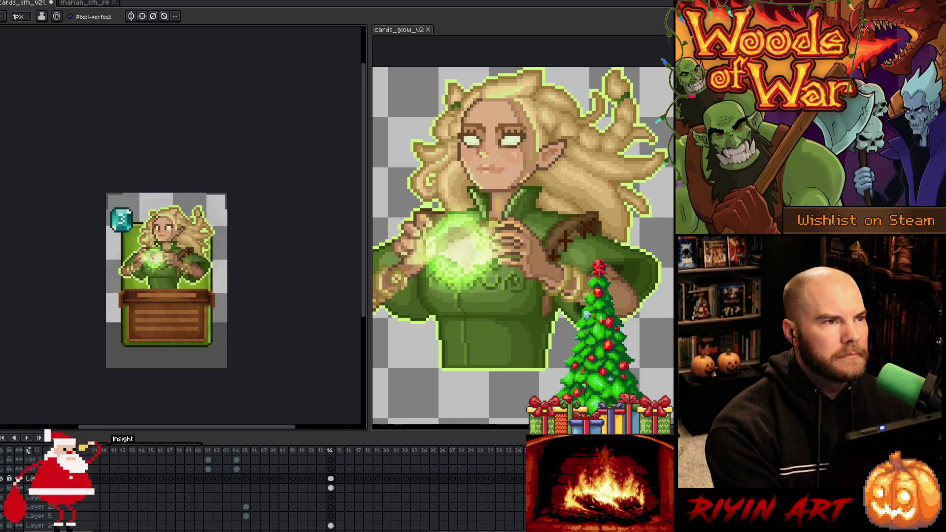
scroll(152, 258, up, 1)
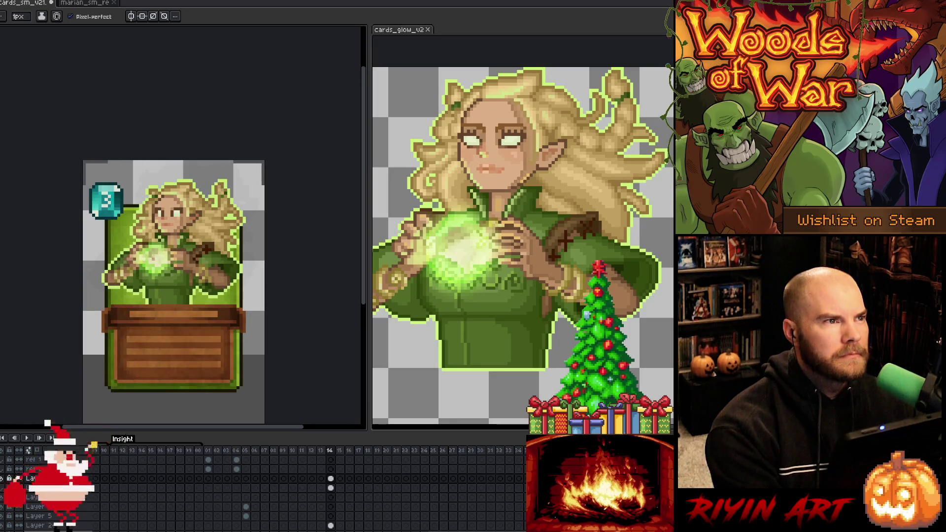
scroll(153, 259, up, 2)
key(ctrl)
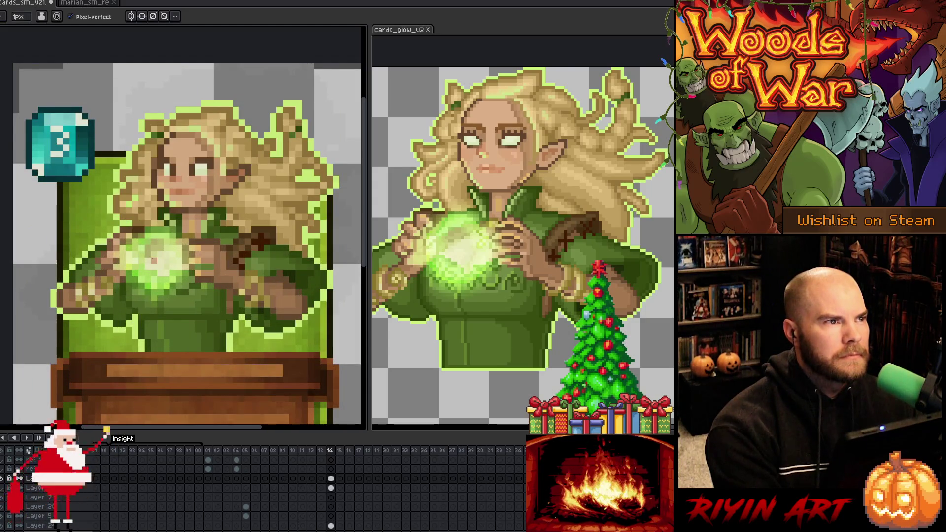
key(ctrl)
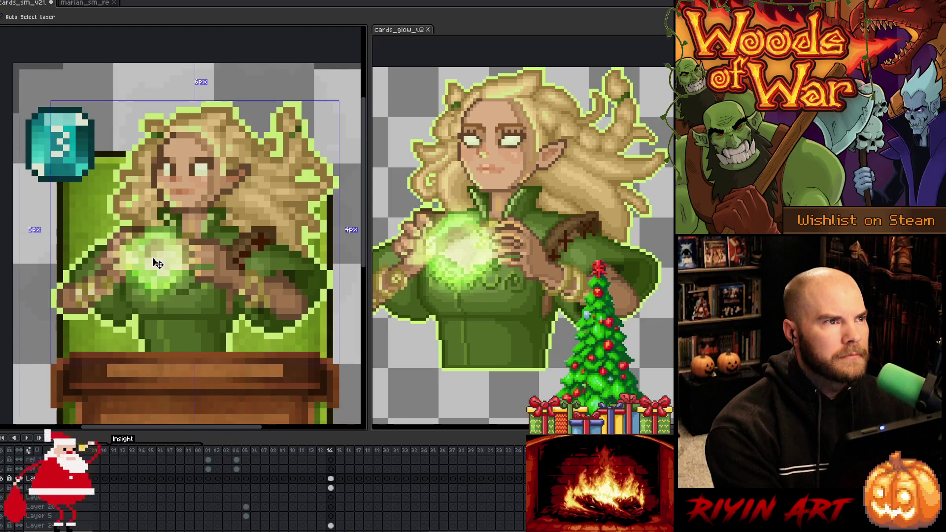
scroll(158, 264, down, 2)
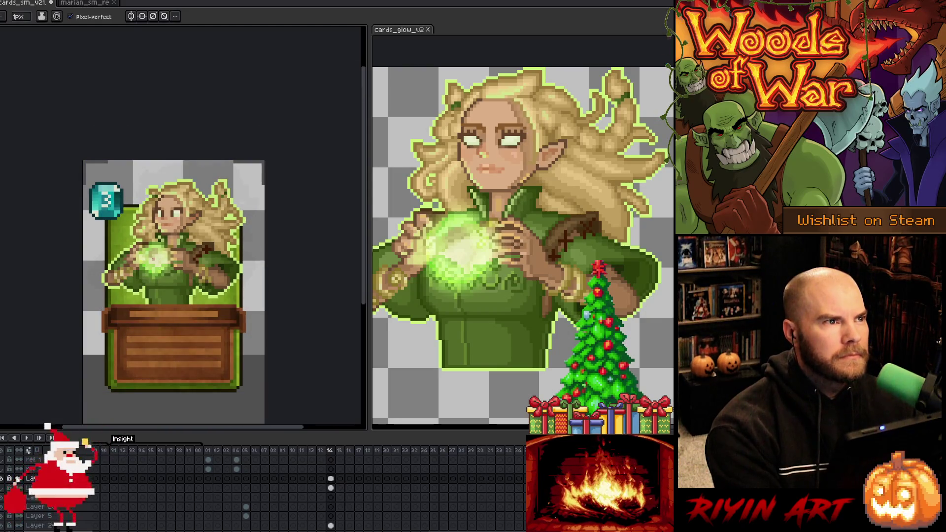
scroll(158, 264, up, 1)
scroll(153, 258, up, 1)
scroll(154, 258, down, 1)
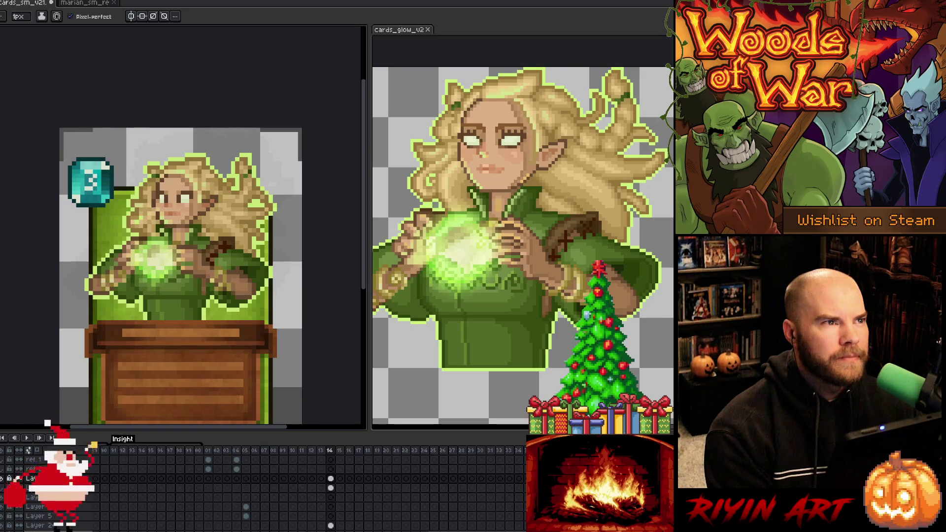
scroll(176, 206, up, 4)
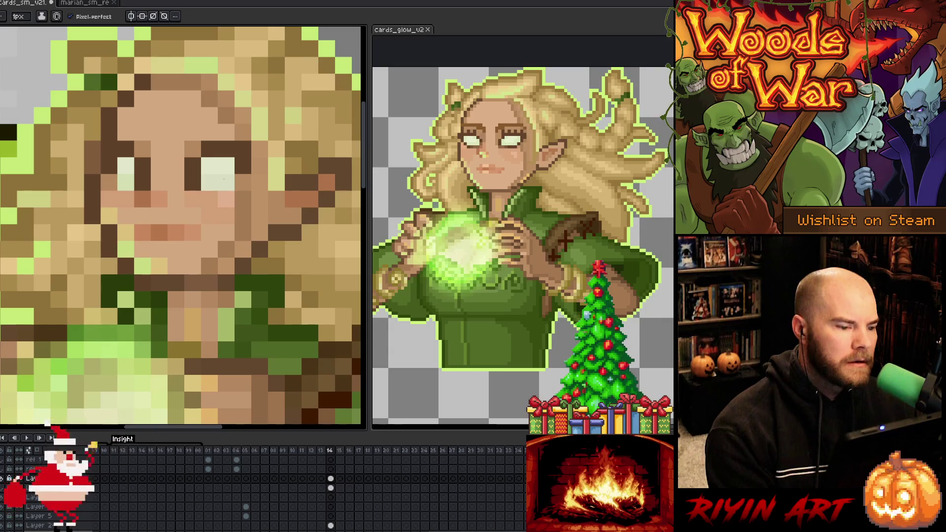
scroll(223, 180, down, 4)
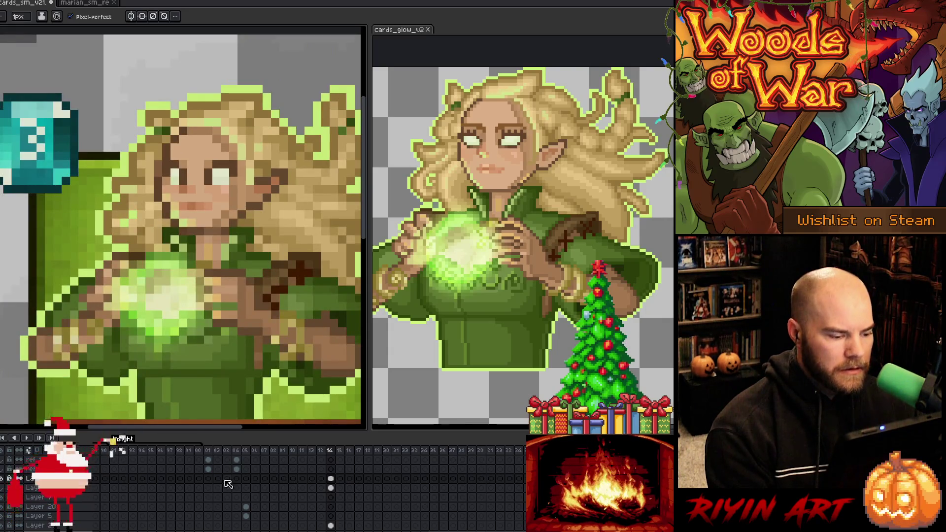
scroll(235, 487, up, 3)
scroll(236, 487, down, 5)
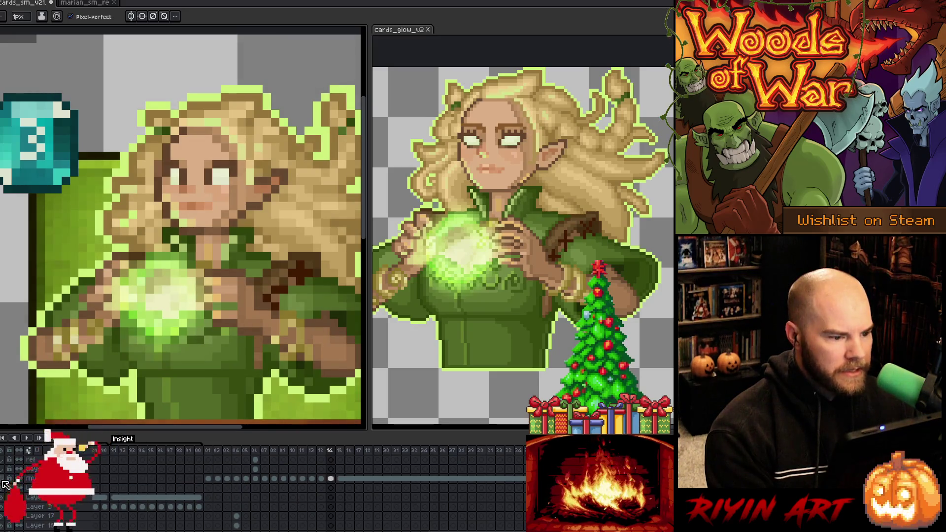
scroll(147, 505, down, 3)
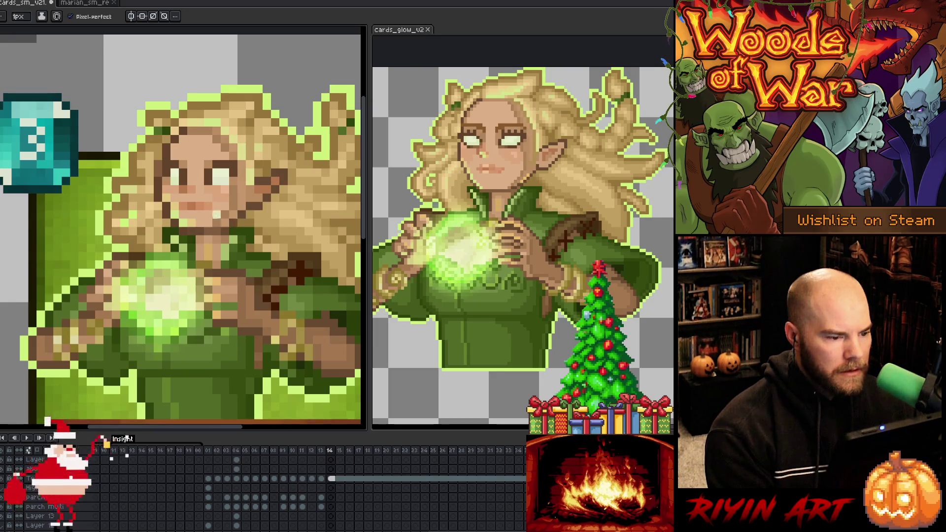
scroll(217, 155, up, 2)
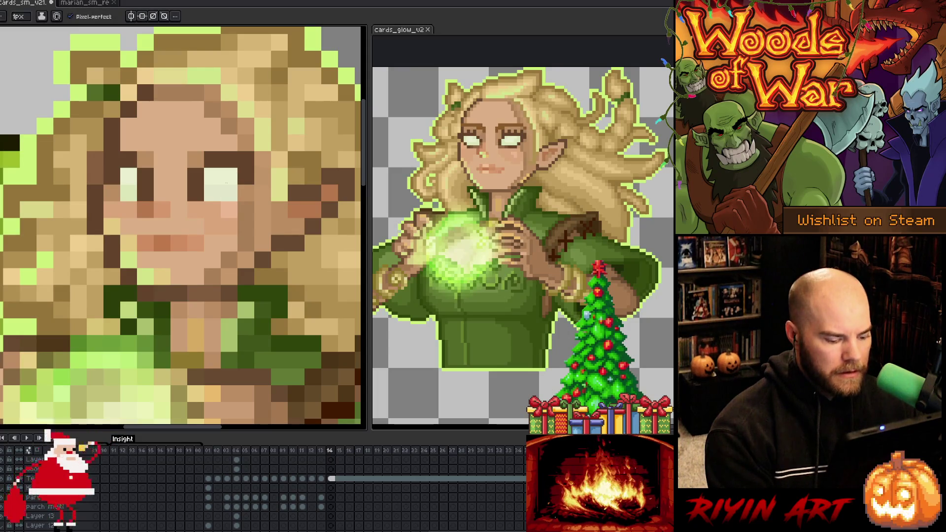
ctrl+click(227, 183)
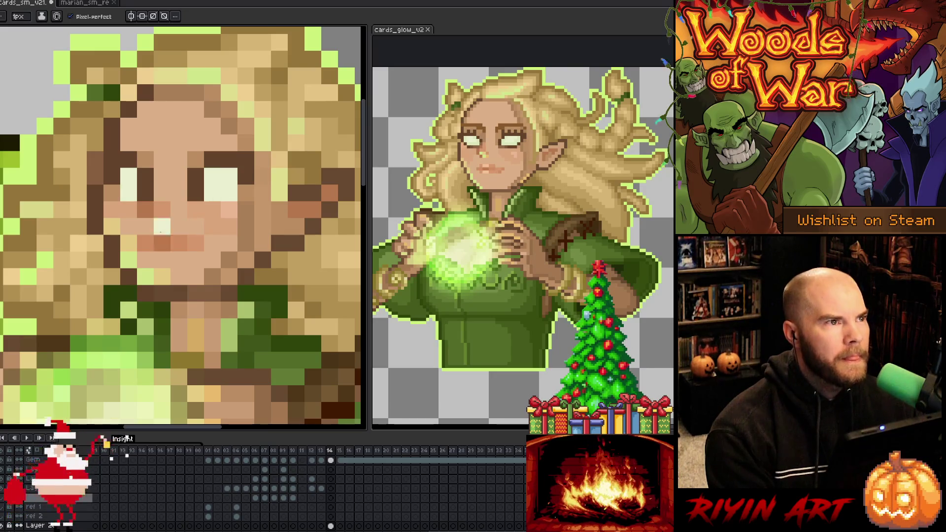
scroll(163, 237, down, 5)
scroll(174, 291, up, 1)
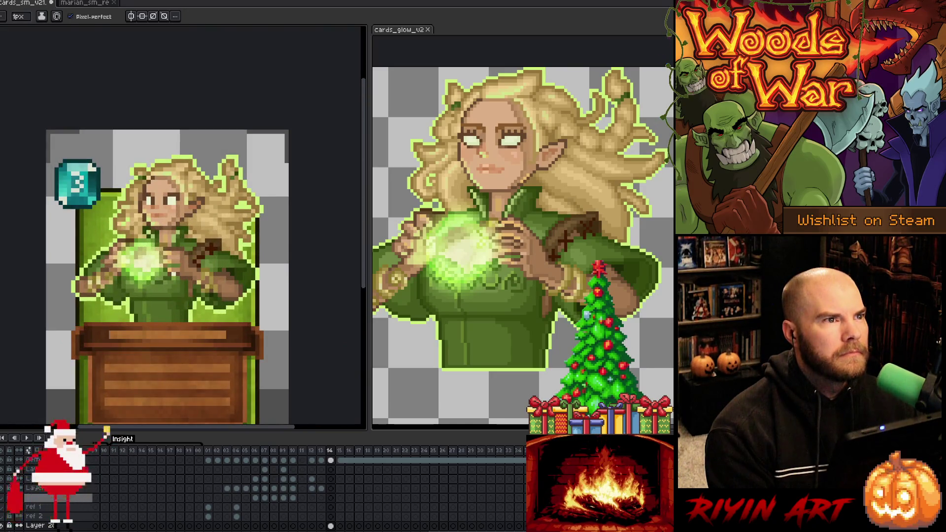
scroll(176, 199, up, 3)
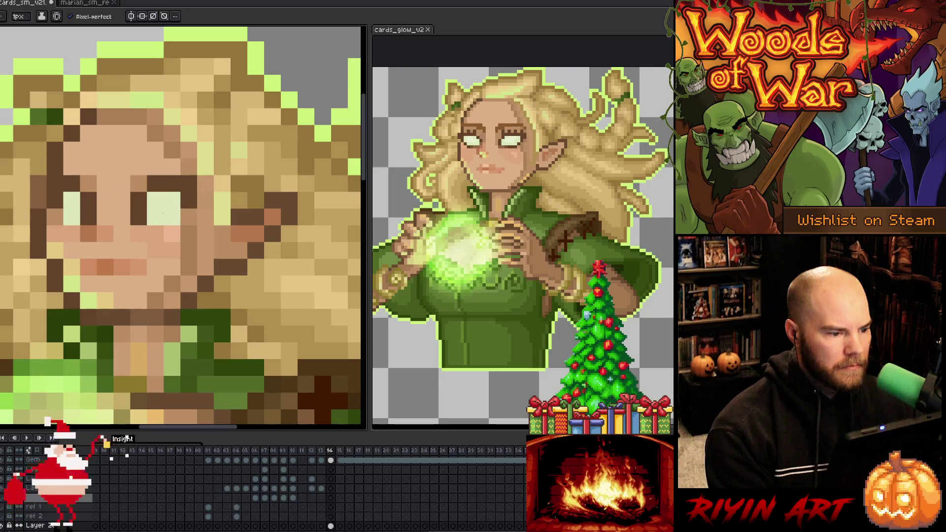
scroll(104, 281, down, 4)
drag(103, 281, 202, 258)
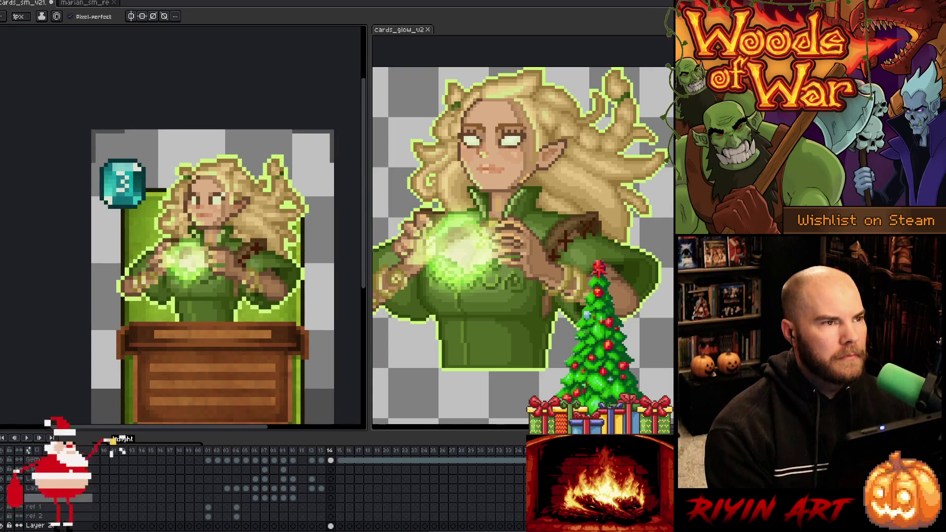
scroll(236, 207, up, 2)
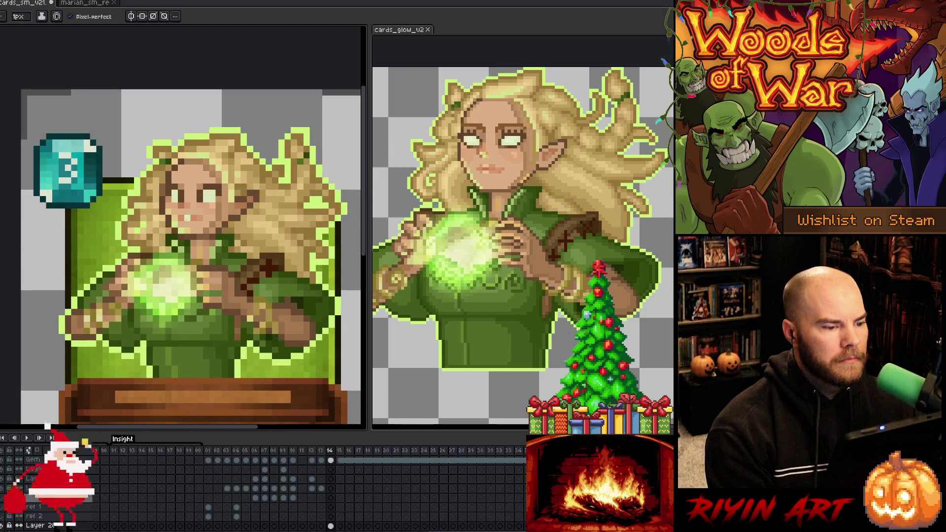
Step: Sample a face colour from the card art to paint with
key(i)
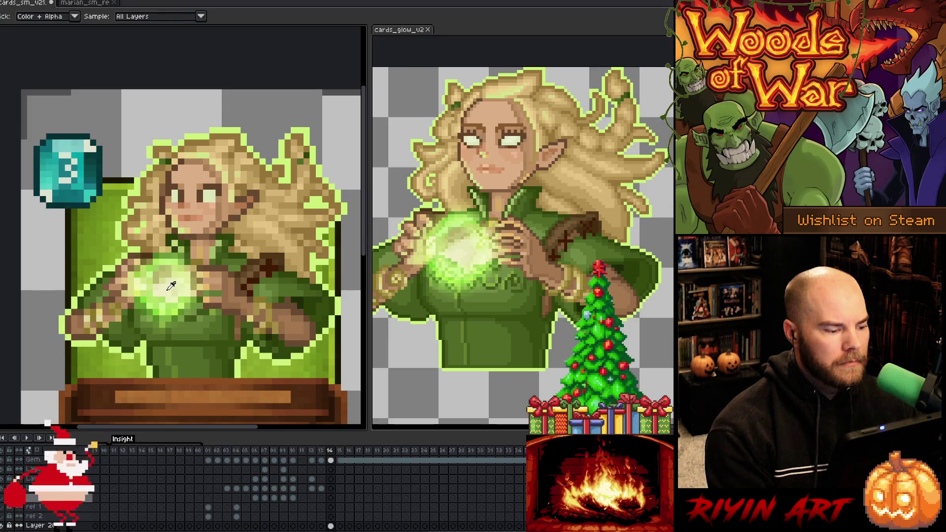
alt+click(171, 286)
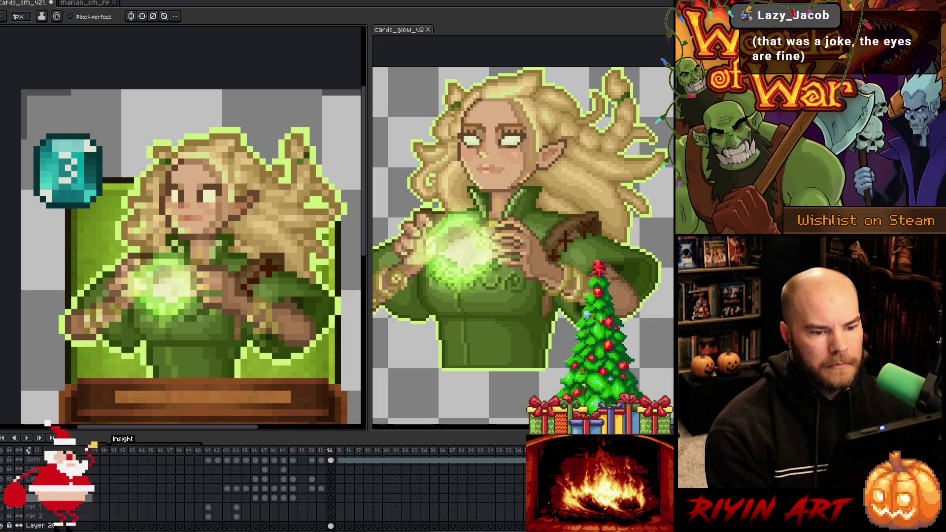
scroll(180, 222, down, 2)
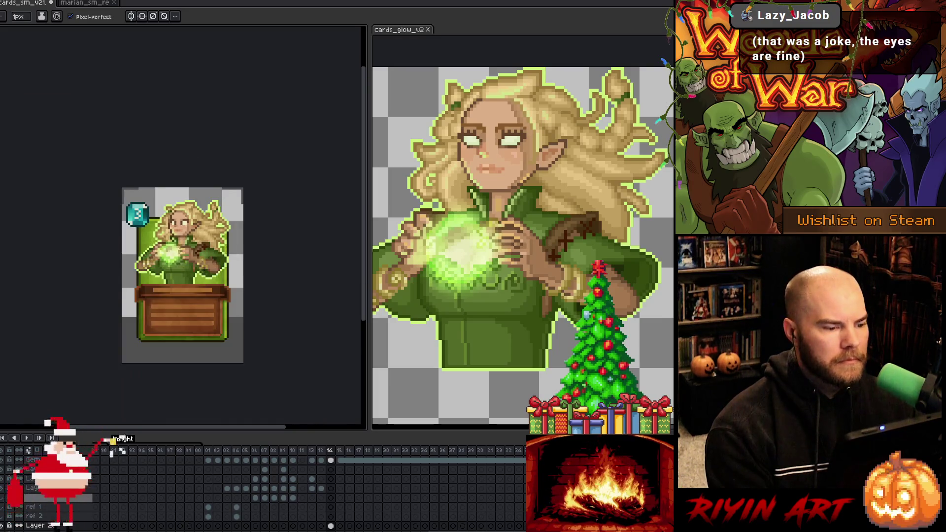
scroll(188, 247, up, 1)
scroll(195, 254, up, 1)
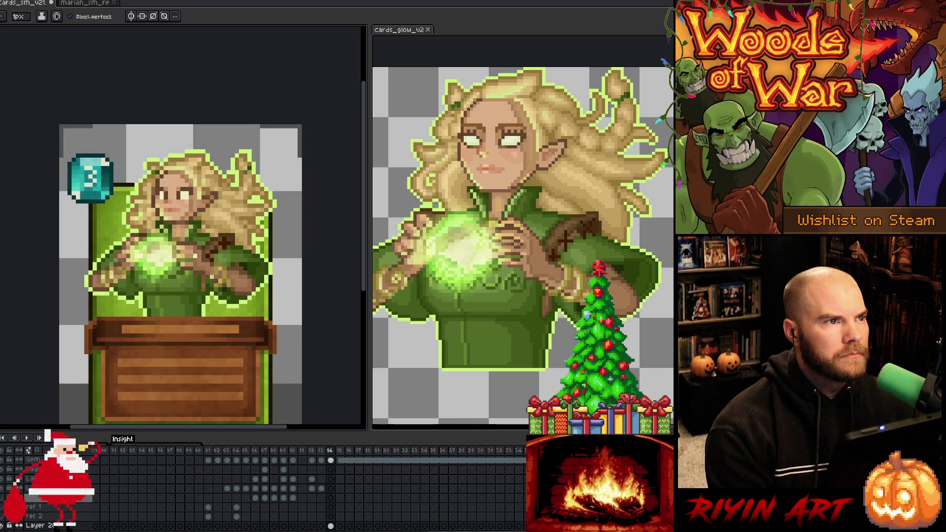
scroll(187, 207, up, 2)
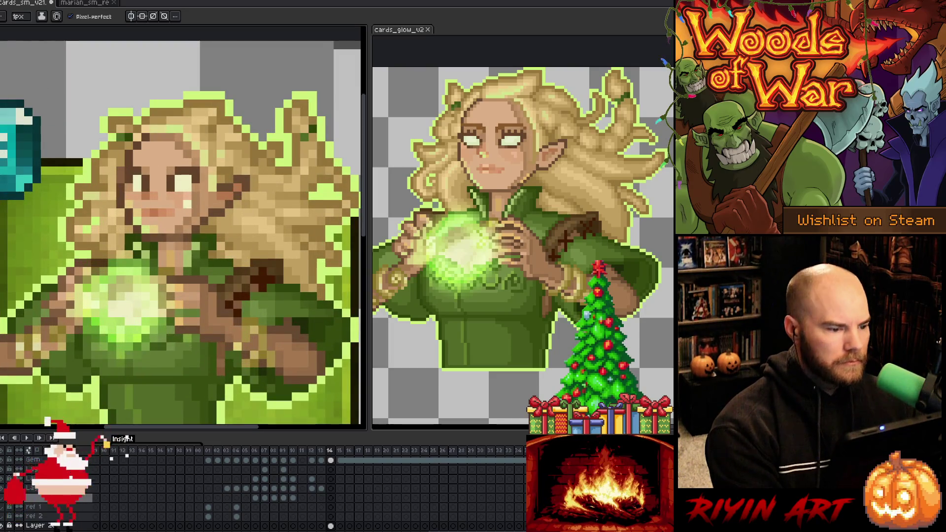
scroll(187, 208, down, 3)
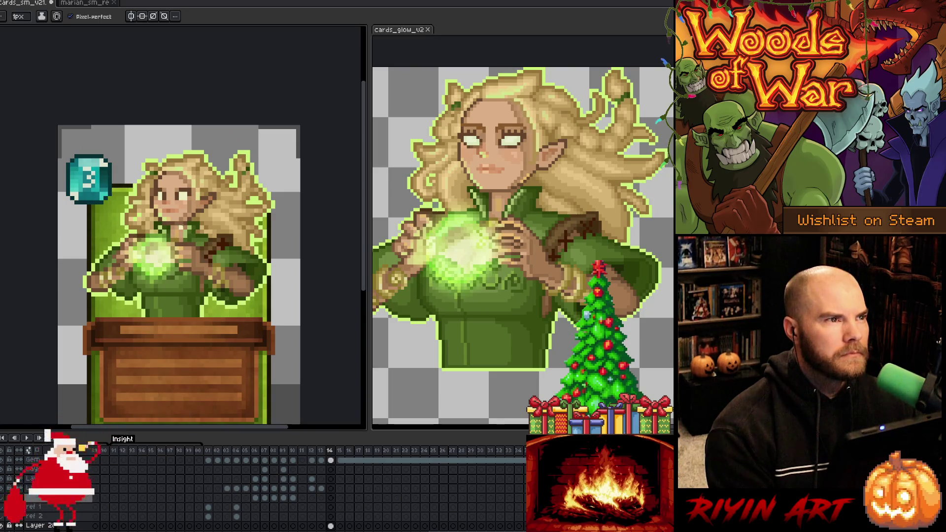
scroll(181, 227, down, 1)
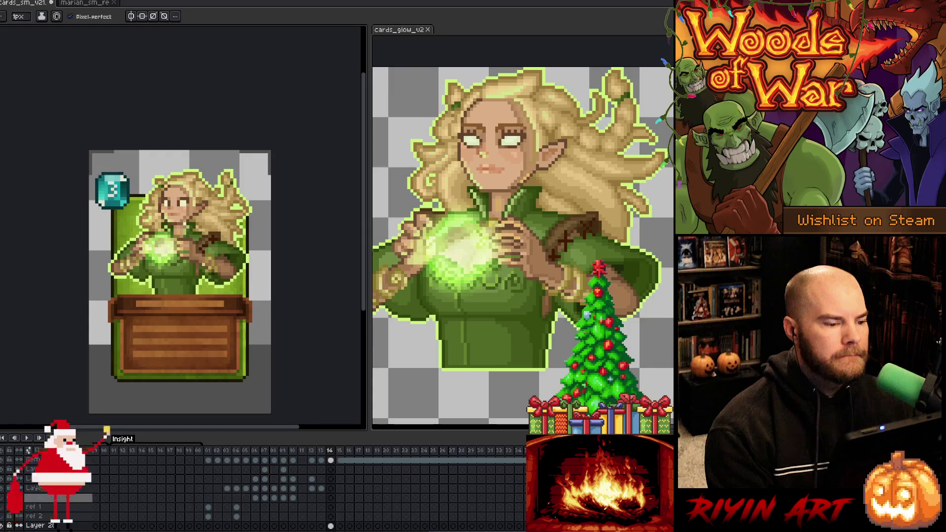
scroll(173, 216, up, 3)
Step: Sample another face colour, the light eye colour and the left-eye colour
key(i)
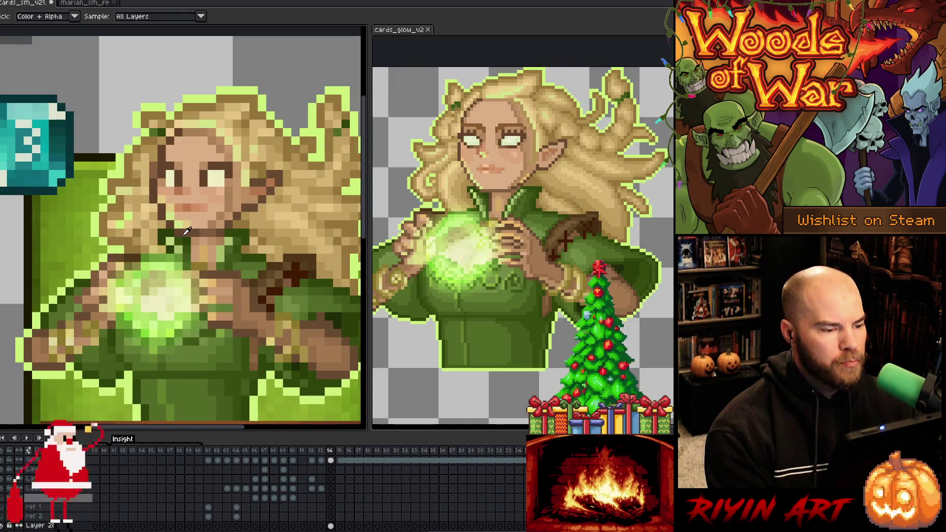
alt+click(160, 216)
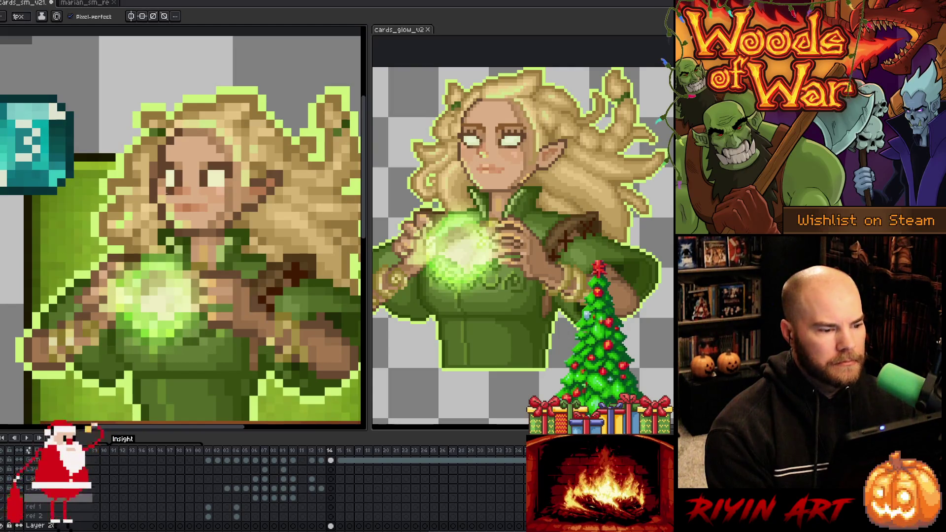
alt+click(166, 179)
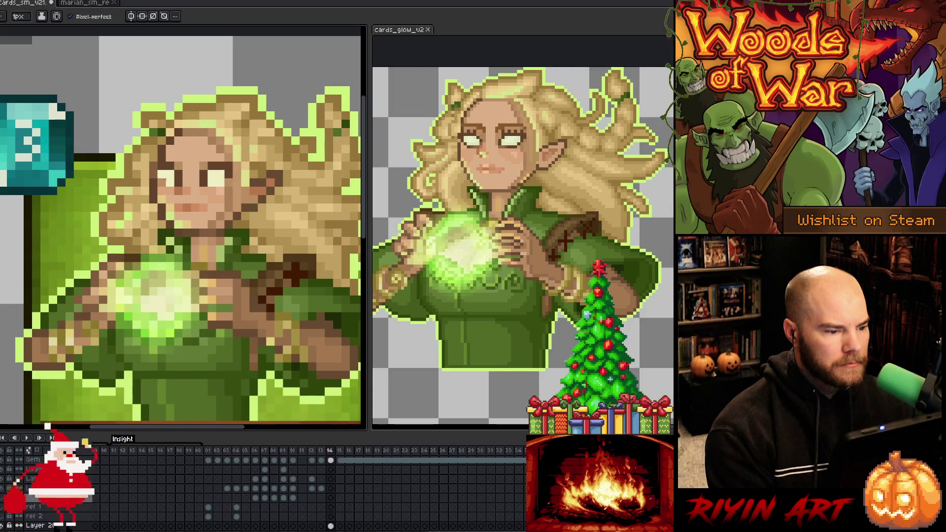
alt+click(167, 193)
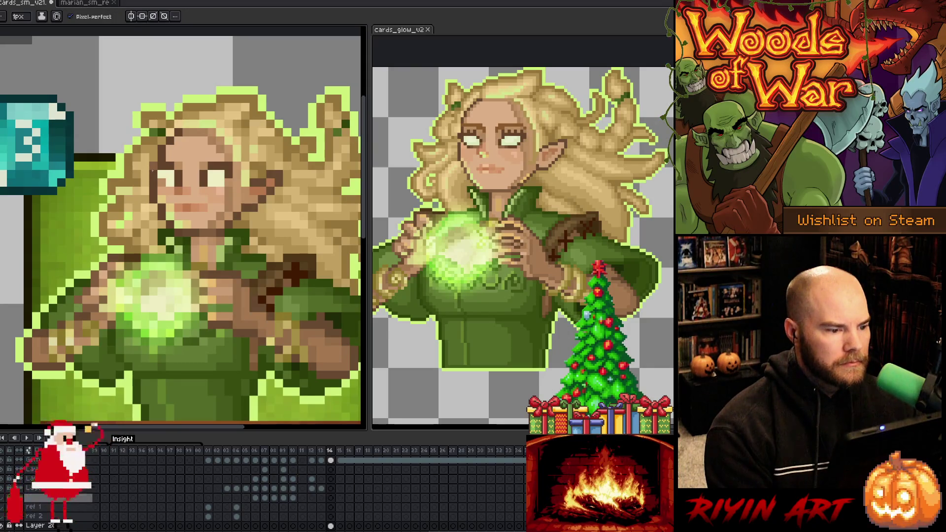
scroll(150, 169, down, 3)
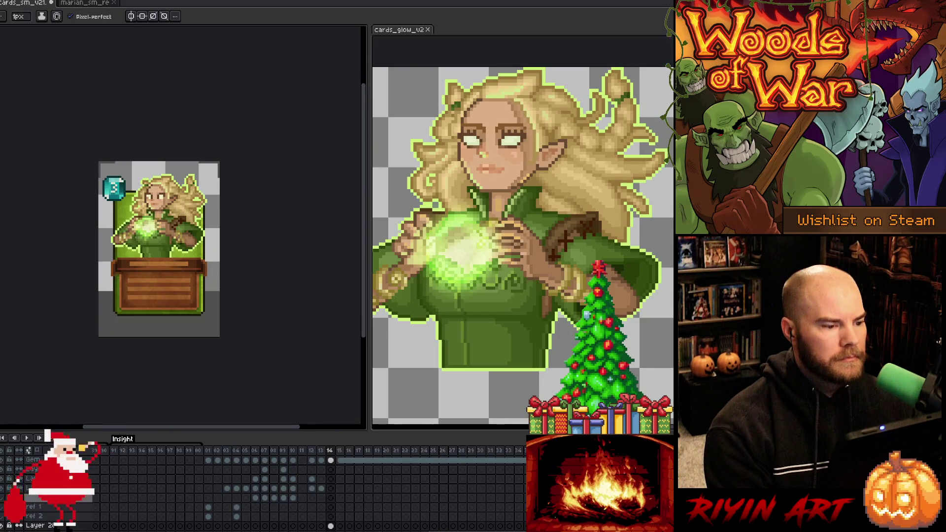
Step: Zoom into the face and sample a face colour to paint with
scroll(166, 211, up, 1)
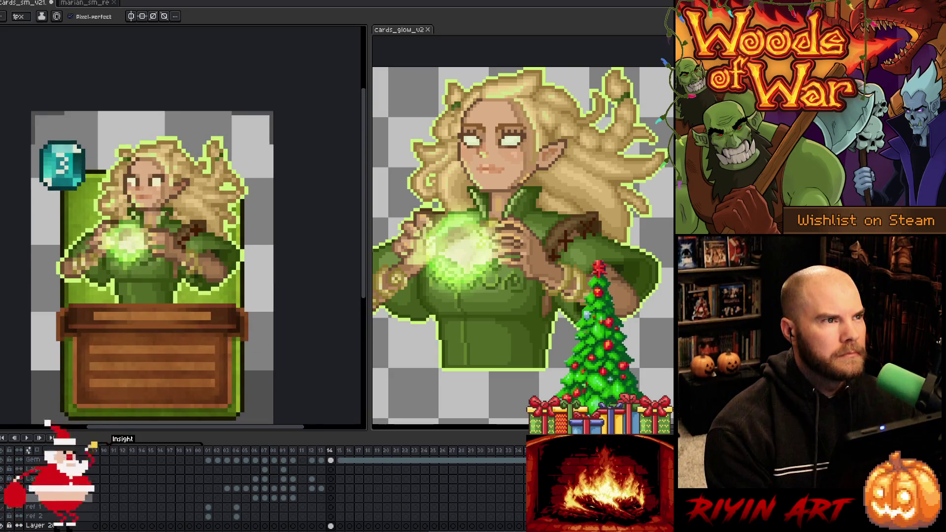
scroll(159, 205, down, 1)
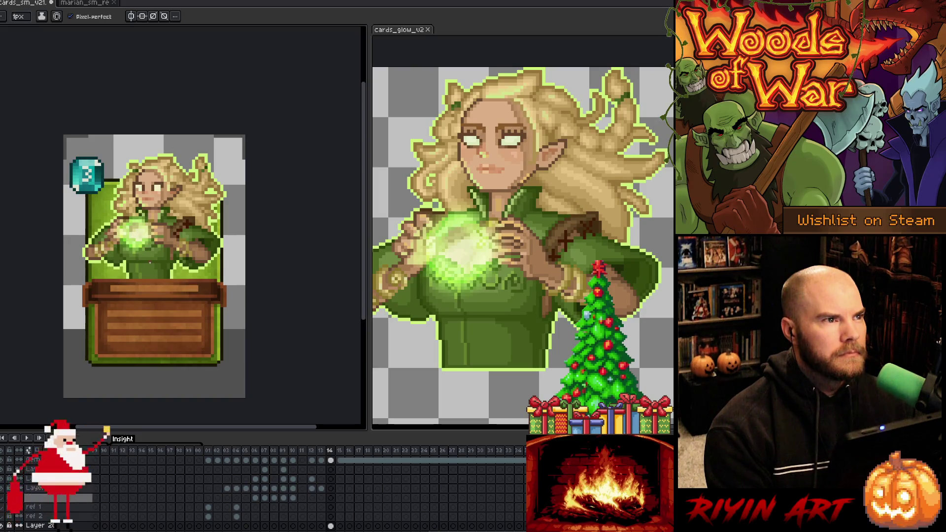
scroll(150, 263, up, 1)
scroll(150, 263, up, 2)
key(i)
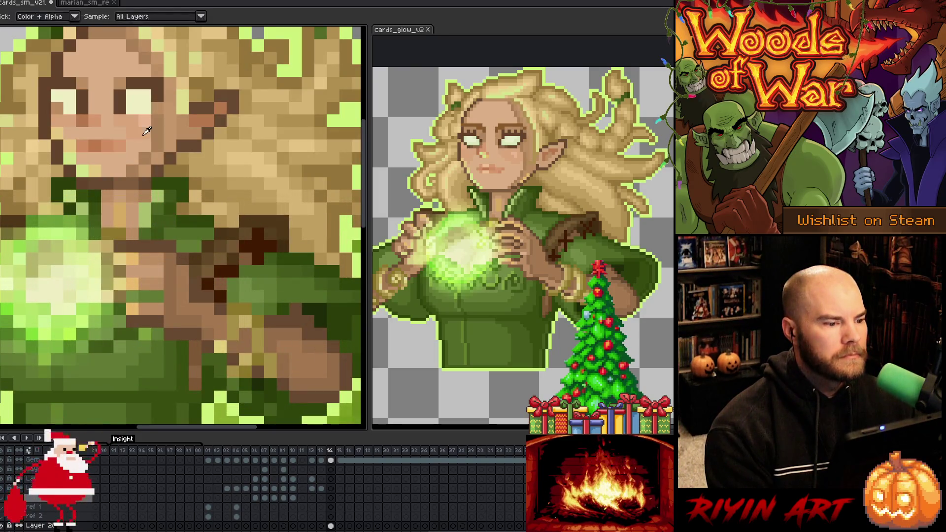
click(154, 109)
key(b)
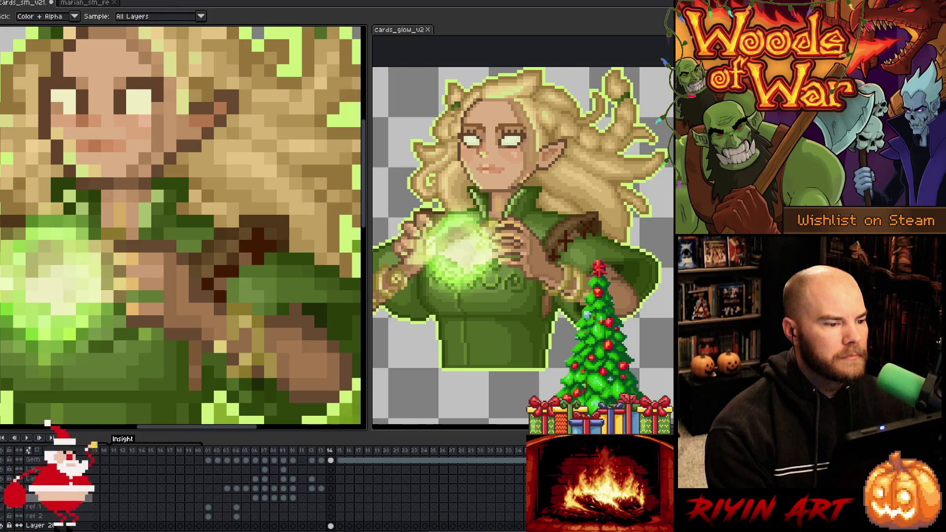
scroll(157, 106, down, 3)
scroll(84, 204, down, 2)
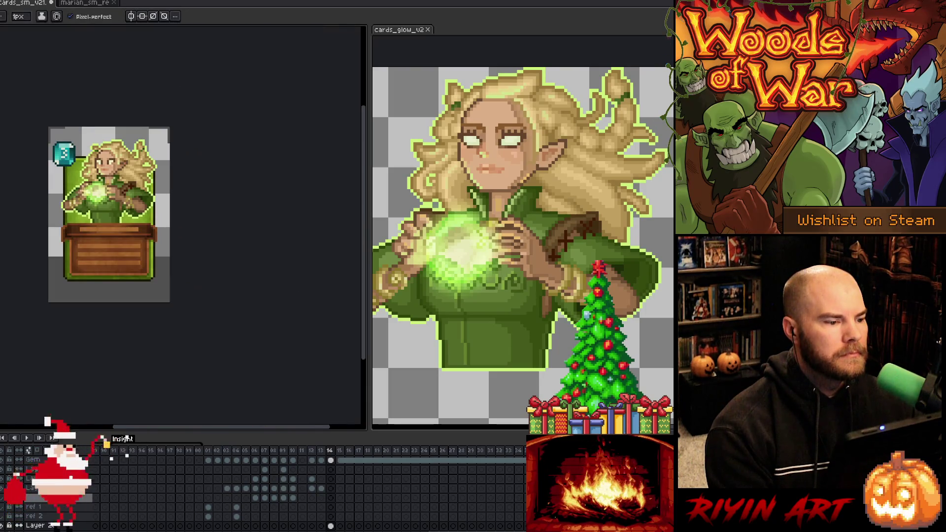
scroll(193, 231, up, 1)
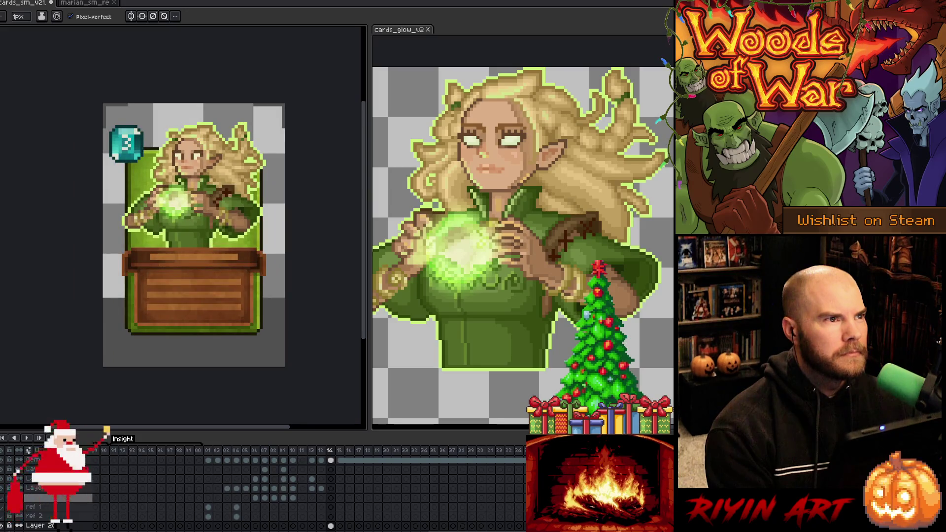
Step: Reposition and zoom the card to frame the elf's face for editing
drag(198, 232, 153, 247)
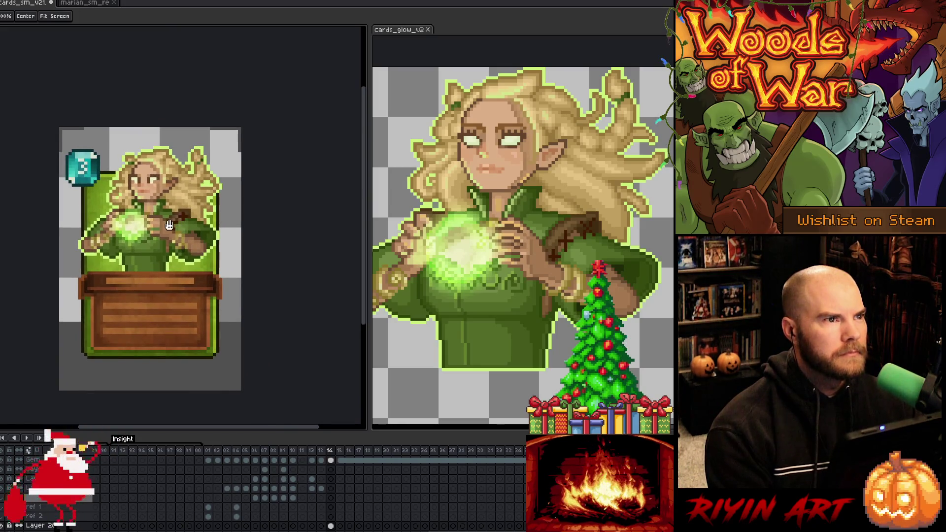
scroll(161, 180, up, 1)
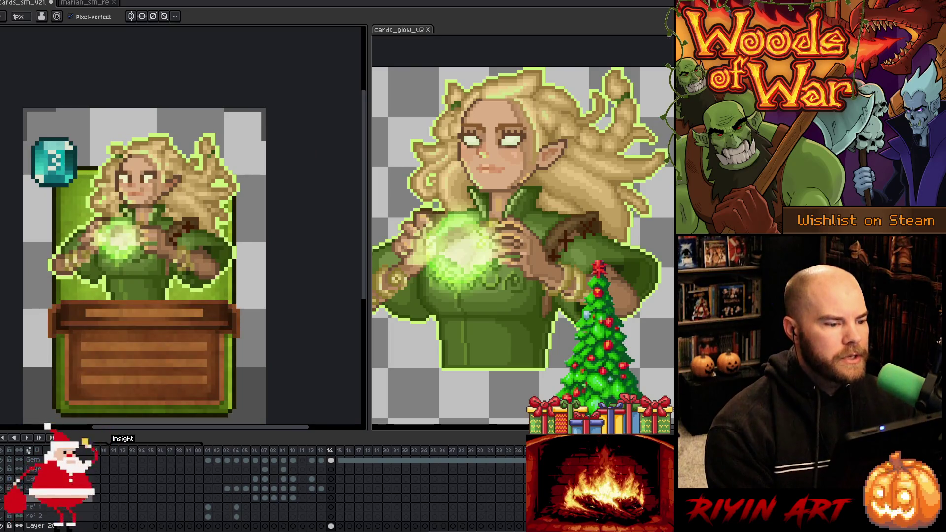
scroll(139, 184, up, 2)
scroll(133, 183, up, 2)
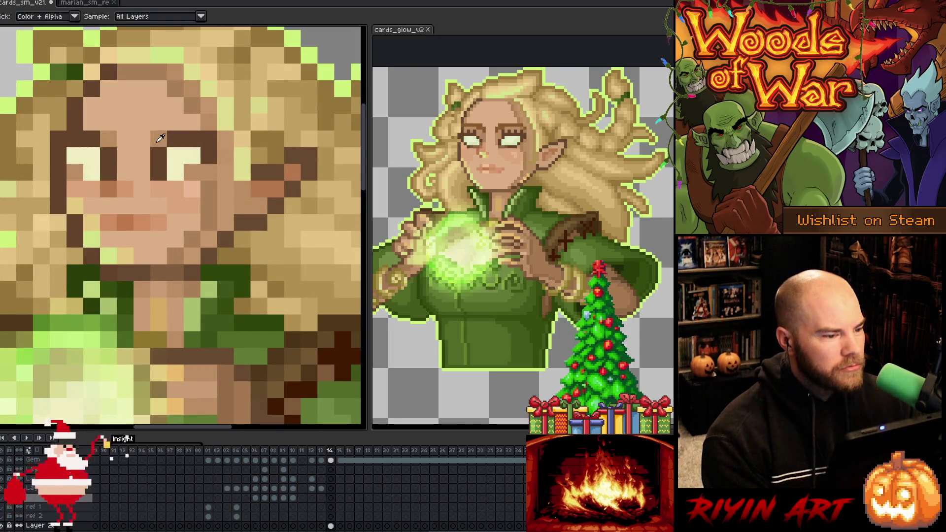
scroll(183, 228, down, 5)
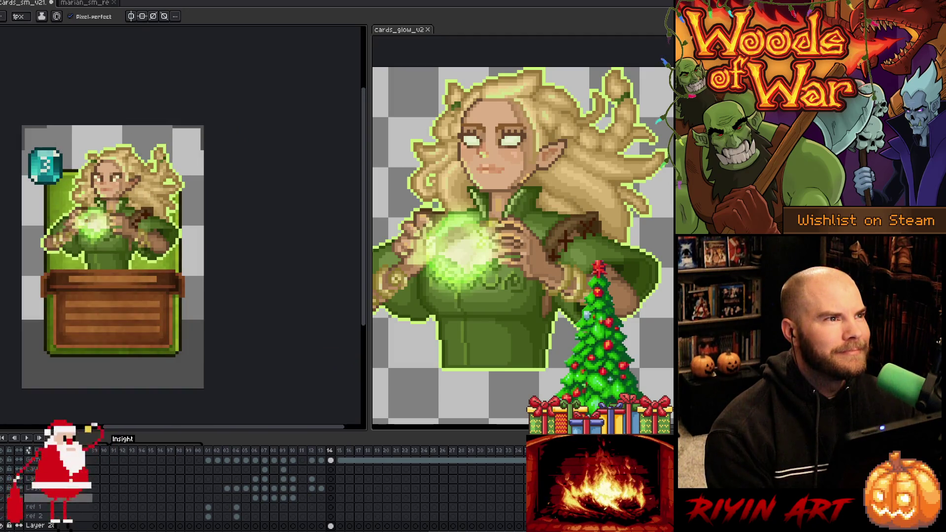
scroll(95, 208, up, 3)
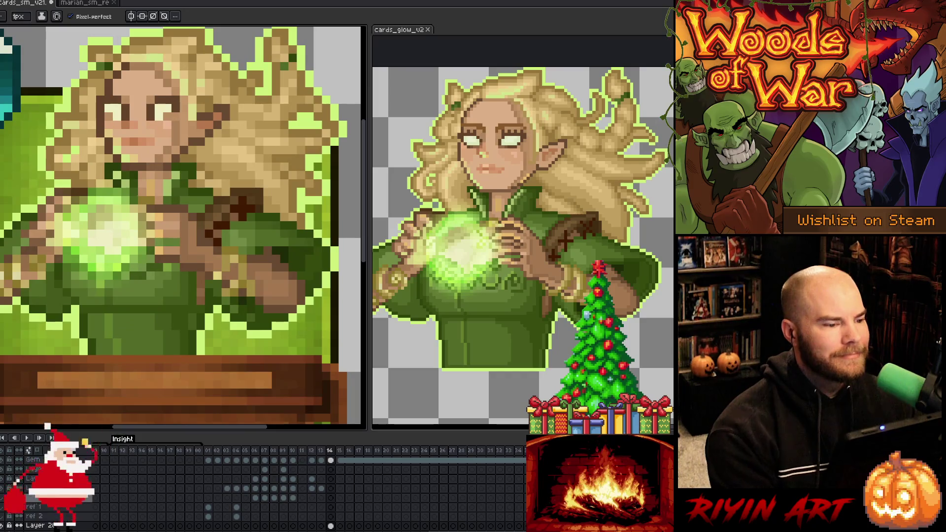
scroll(128, 187, down, 3)
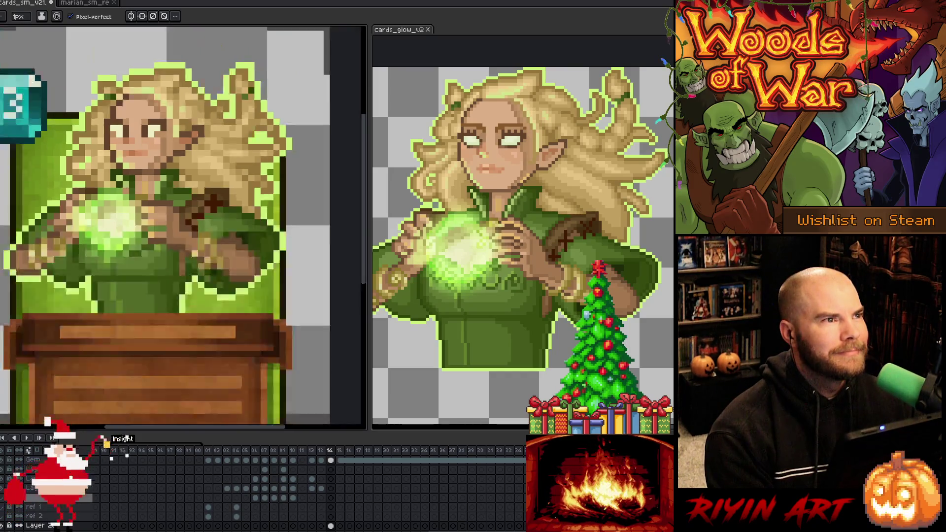
scroll(126, 192, up, 3)
key(i)
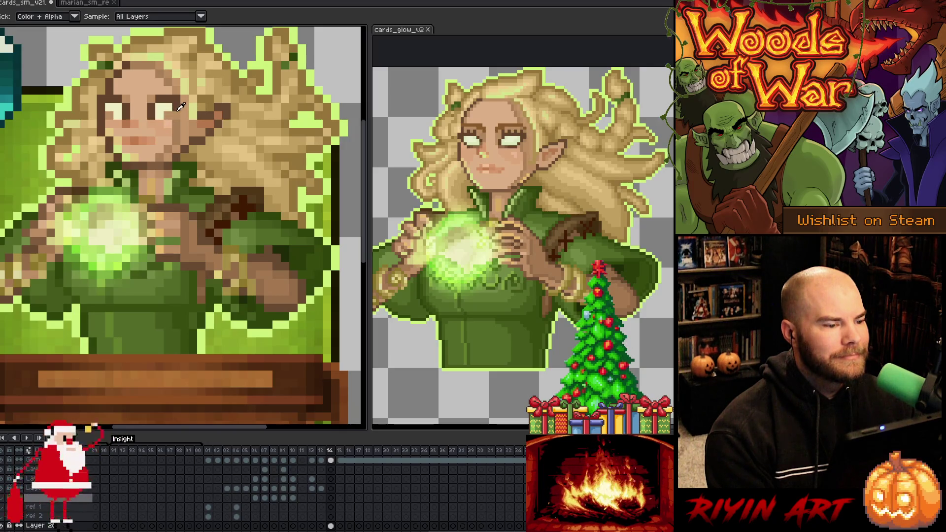
key(b)
scroll(183, 227, down, 3)
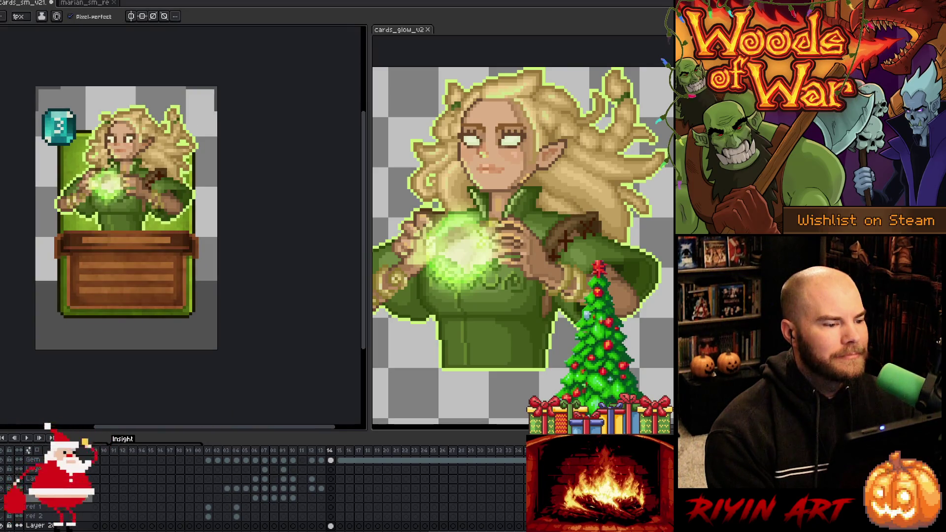
scroll(102, 169, up, 1)
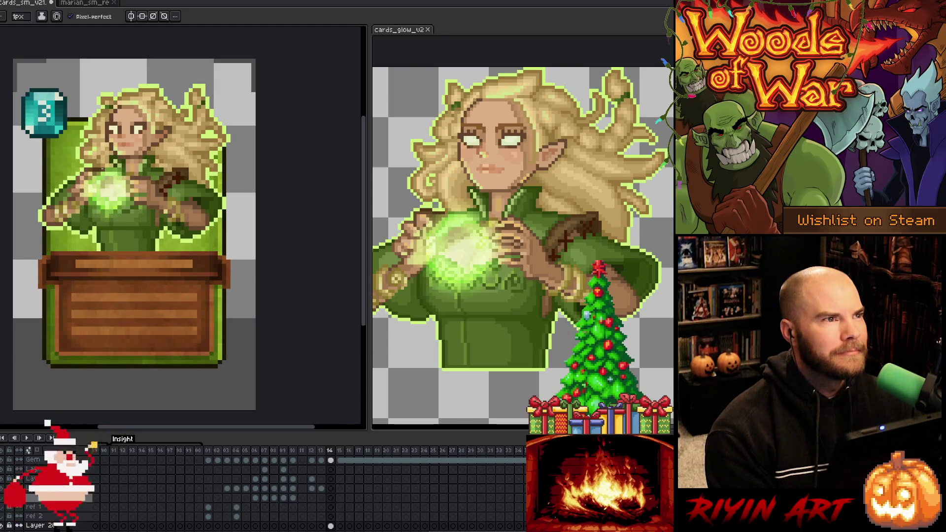
drag(101, 168, 142, 187)
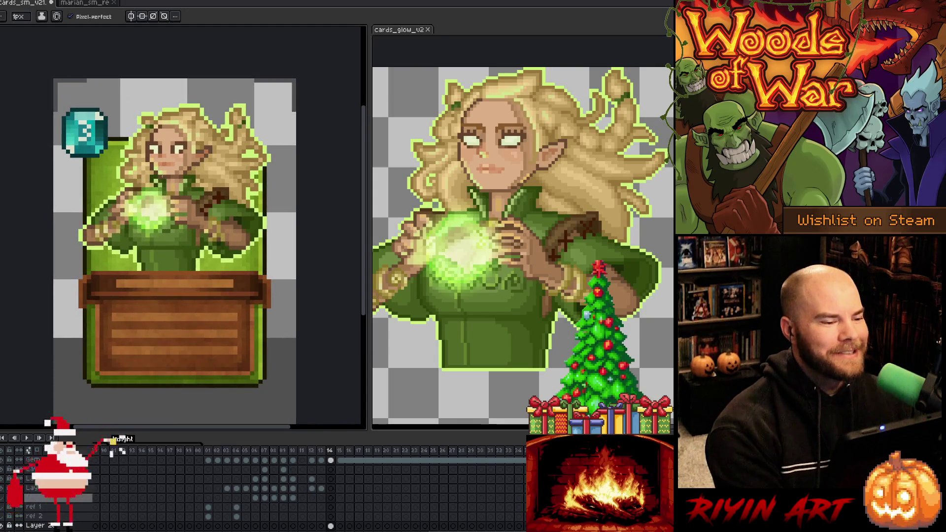
scroll(167, 146, up, 2)
Step: Sample the eye colour and darken a pixel on the elf's face
key(alt)
alt+click(191, 147)
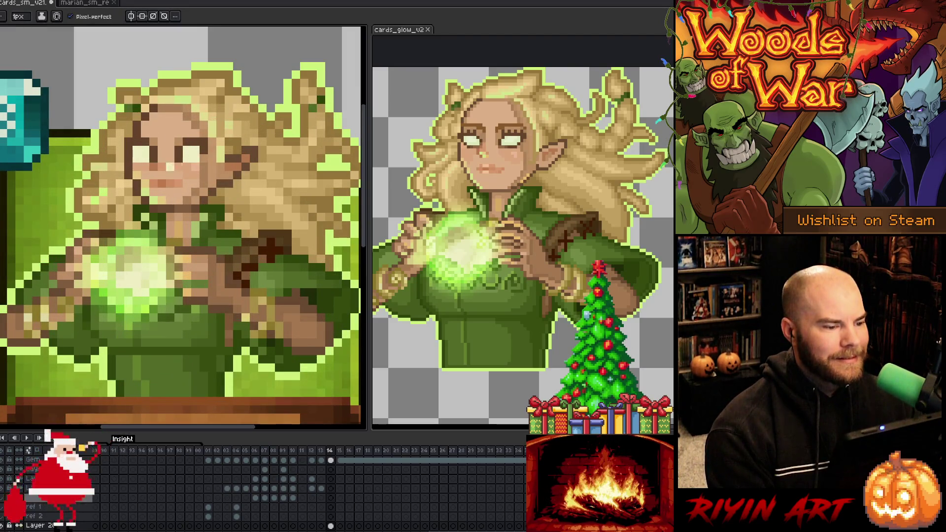
scroll(166, 207, down, 2)
scroll(149, 245, down, 1)
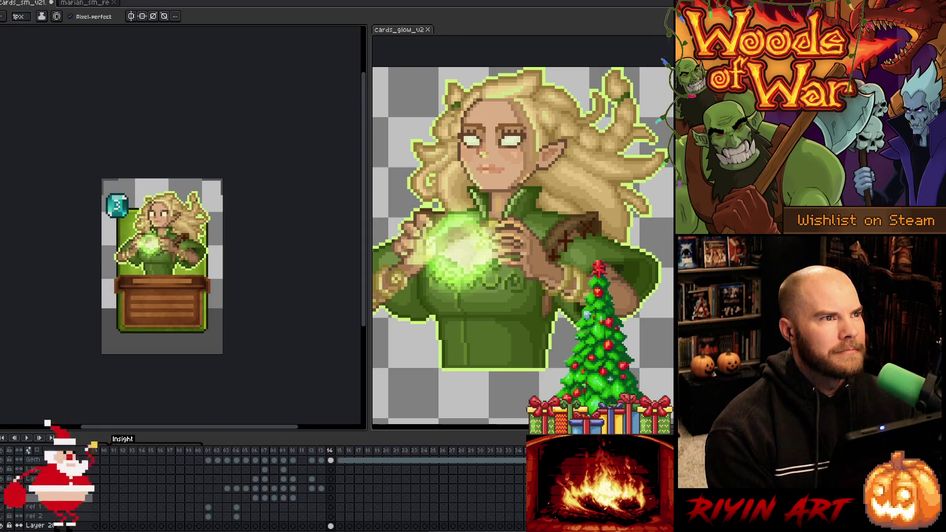
scroll(149, 252, up, 1)
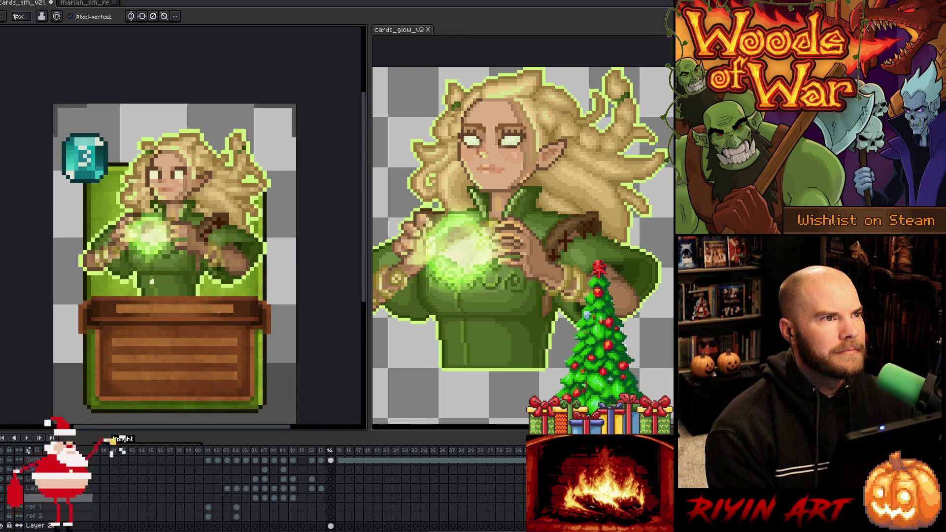
scroll(151, 281, down, 2)
scroll(150, 279, up, 1)
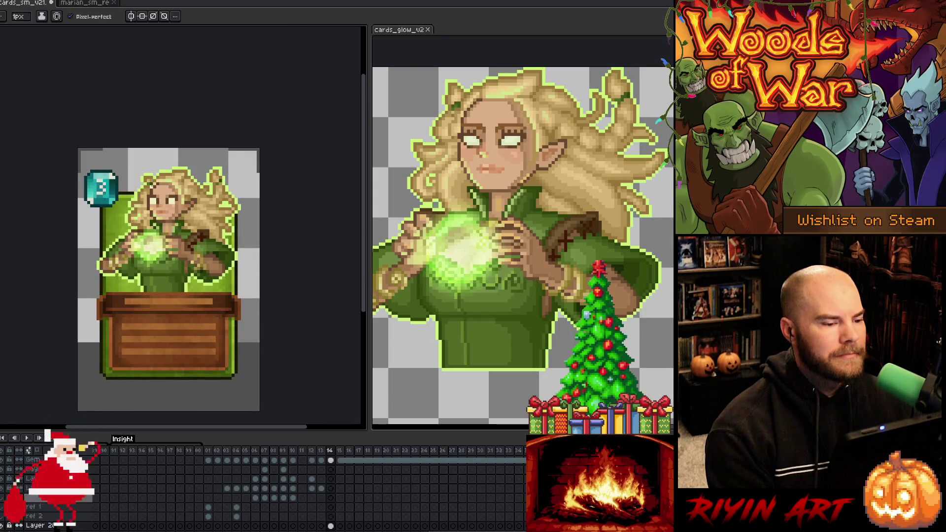
scroll(152, 189, up, 3)
key(alt)
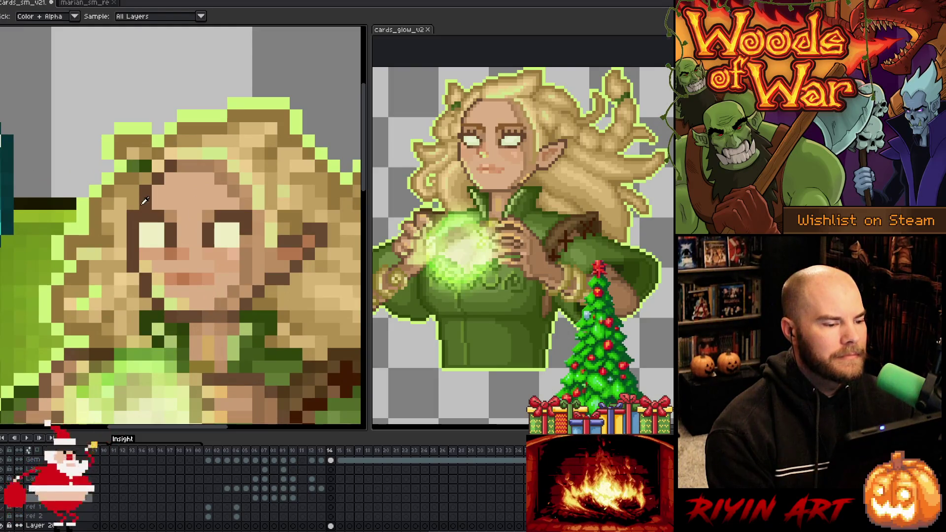
click(151, 200)
scroll(150, 200, down, 3)
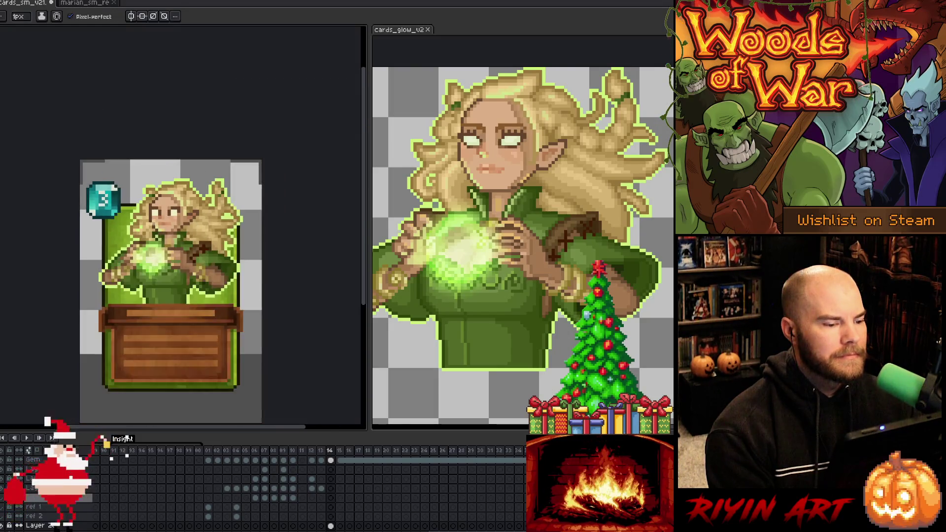
scroll(193, 247, down, 1)
scroll(193, 246, up, 1)
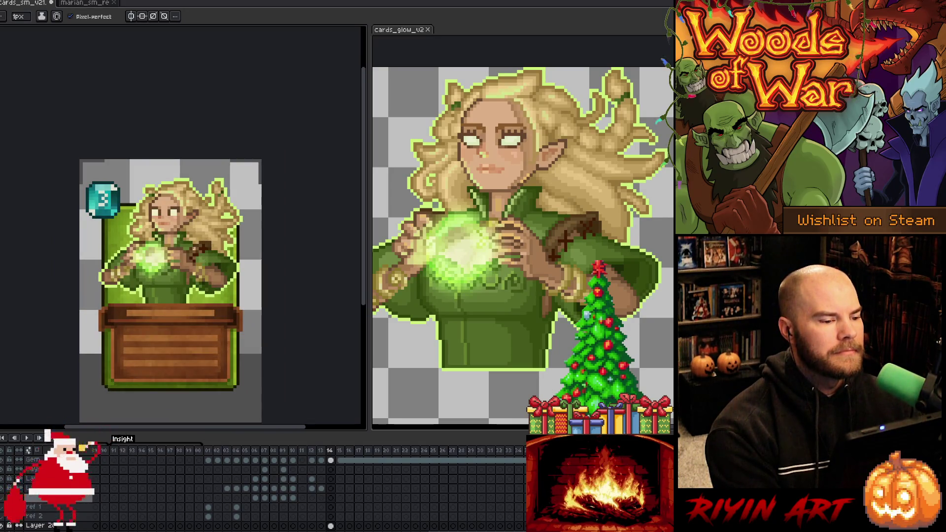
scroll(155, 194, up, 3)
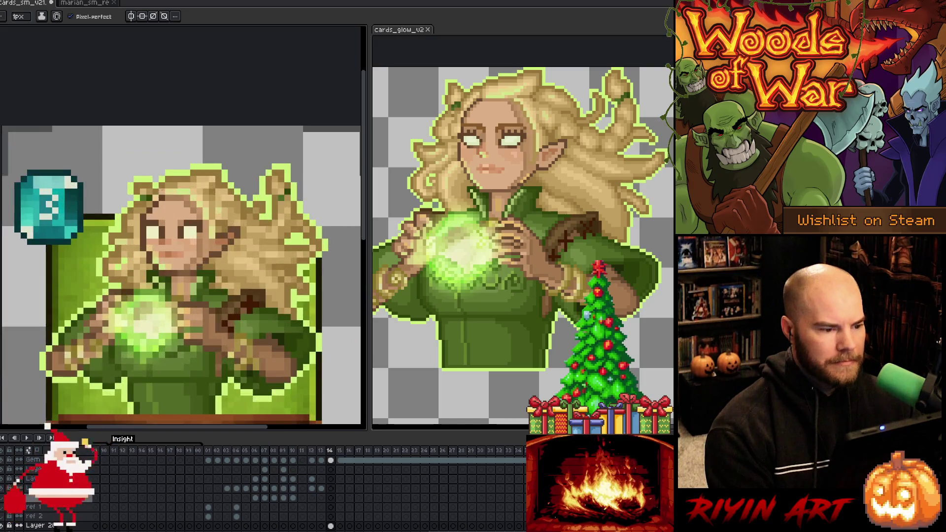
Step: Select the strip of hair just above the elf's eyes, nudge it down one pixel, and commit
key(i)
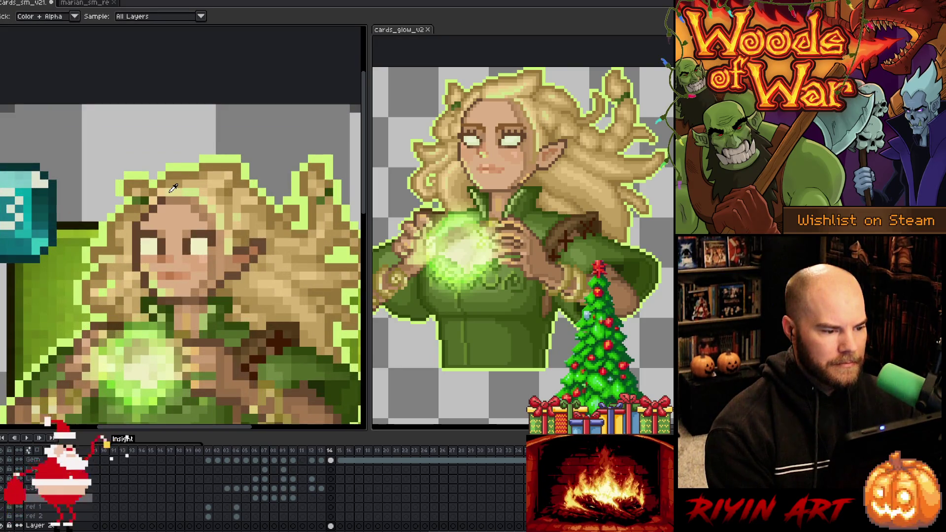
key(m)
drag(166, 188, 200, 197)
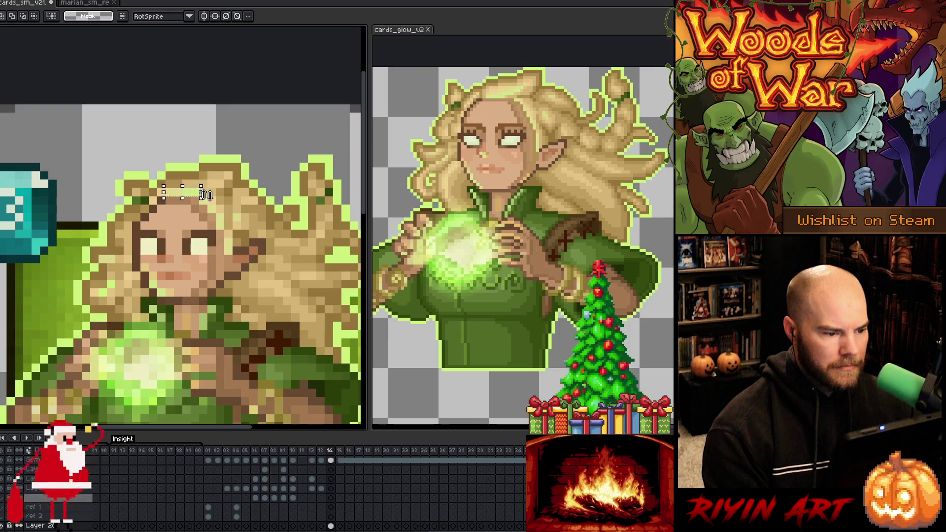
scroll(195, 192, up, 2)
drag(210, 217, 244, 267)
key(Down)
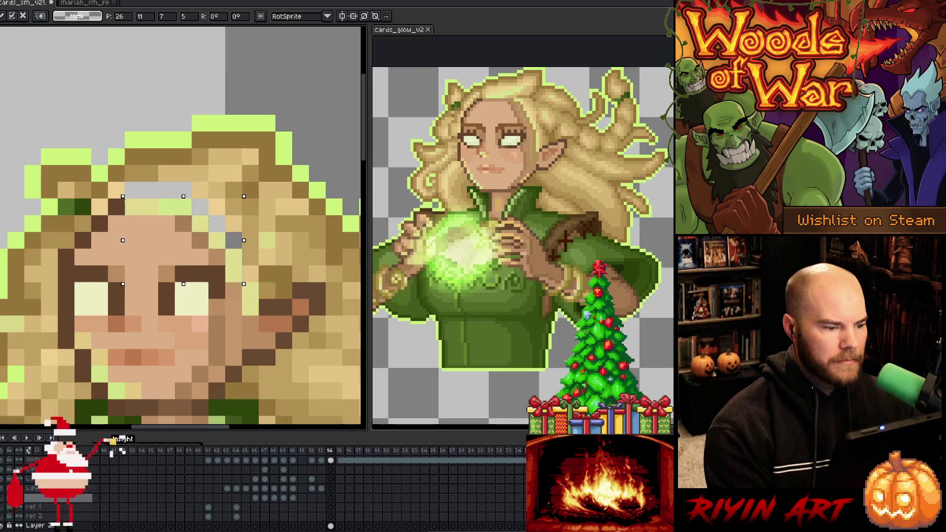
scroll(216, 240, down, 2)
key(i)
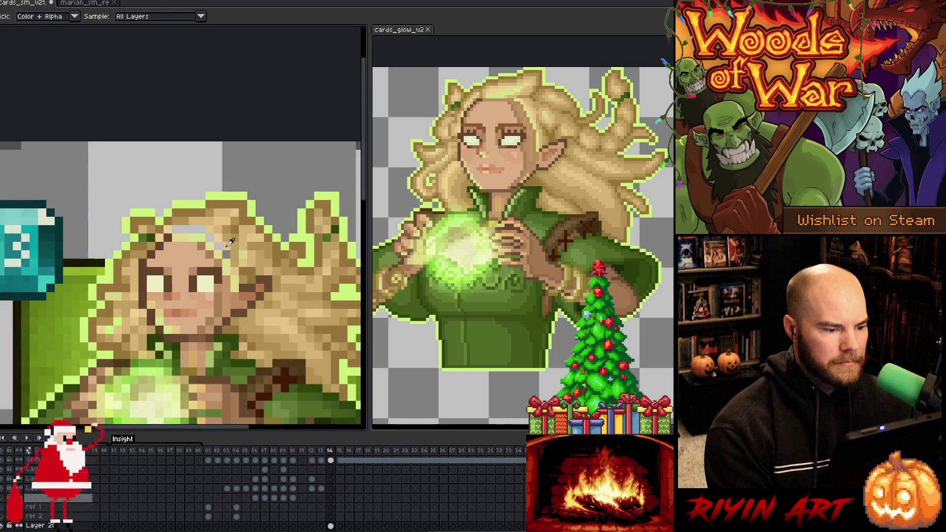
key(b)
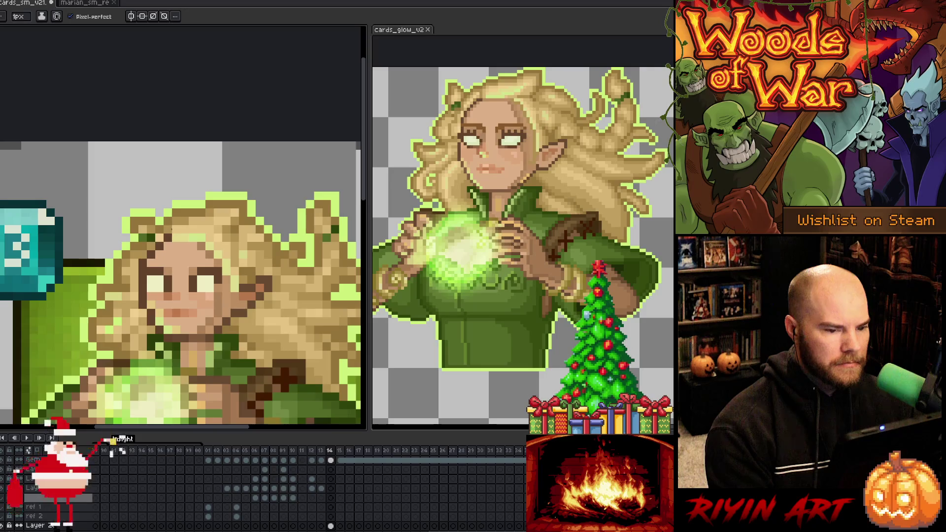
scroll(172, 229, down, 1)
scroll(170, 286, down, 3)
scroll(170, 286, up, 1)
scroll(171, 225, up, 1)
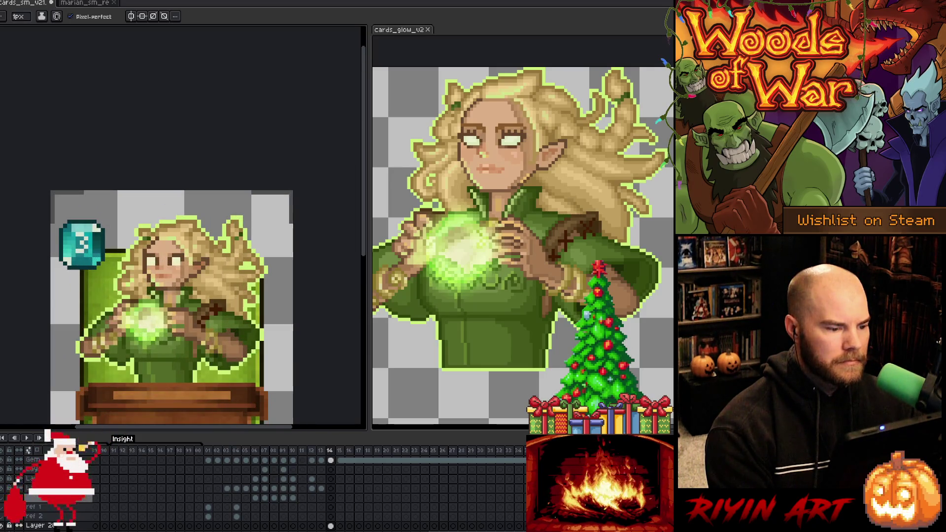
scroll(47, 426, down, 1)
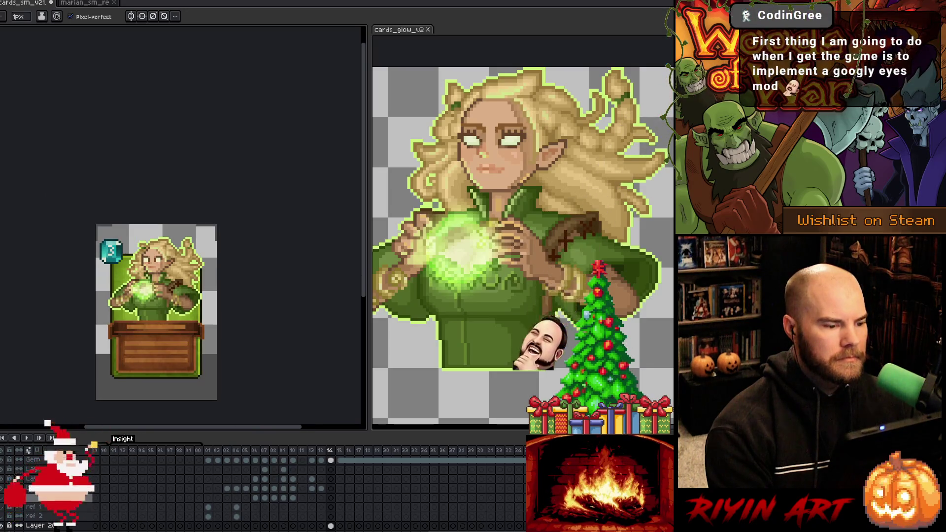
scroll(48, 426, up, 1)
scroll(47, 426, up, 1)
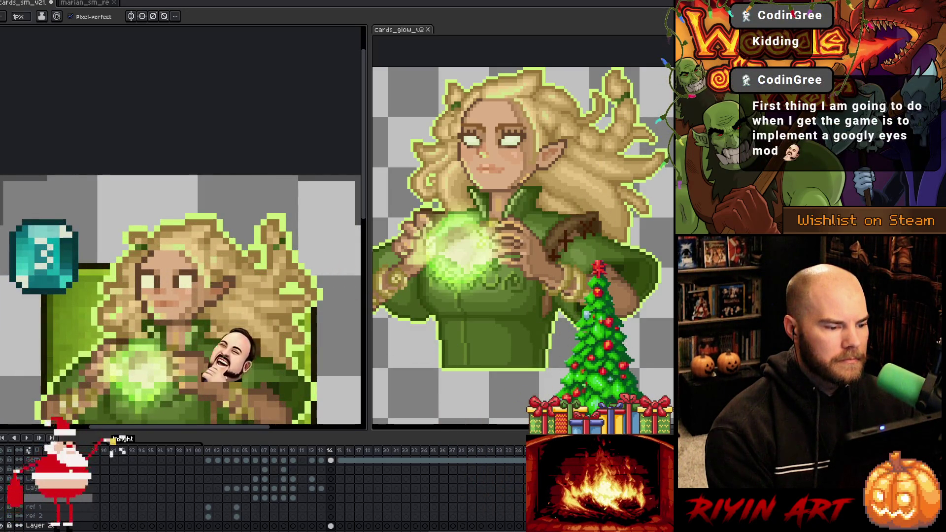
key(i)
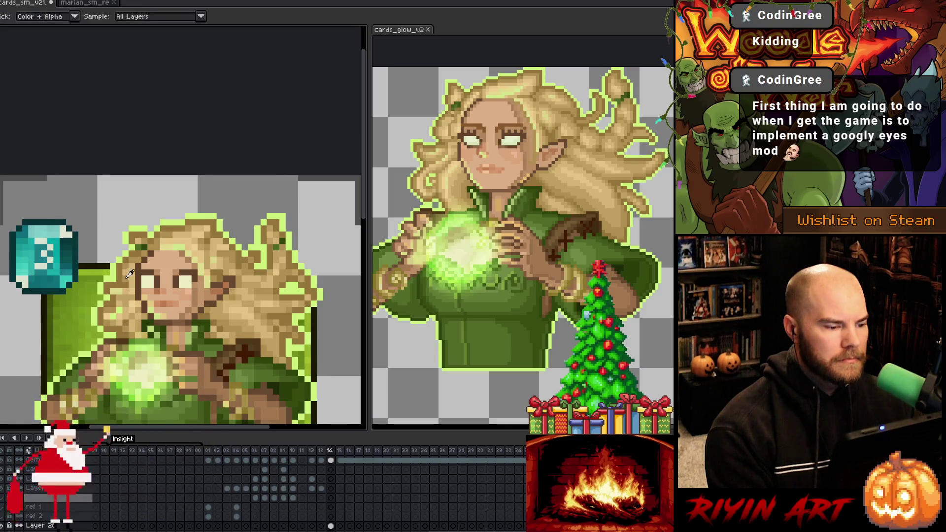
alt+click(125, 277)
scroll(131, 281, down, 3)
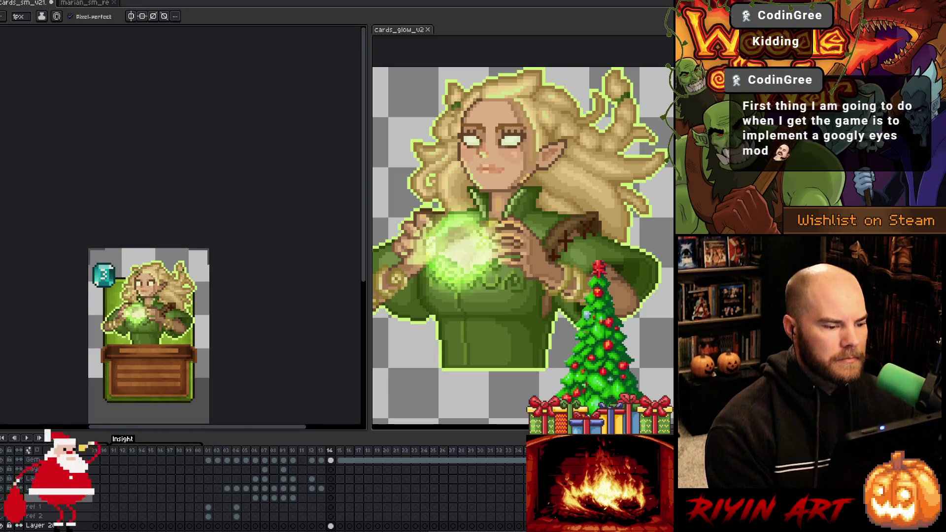
scroll(79, 414, up, 2)
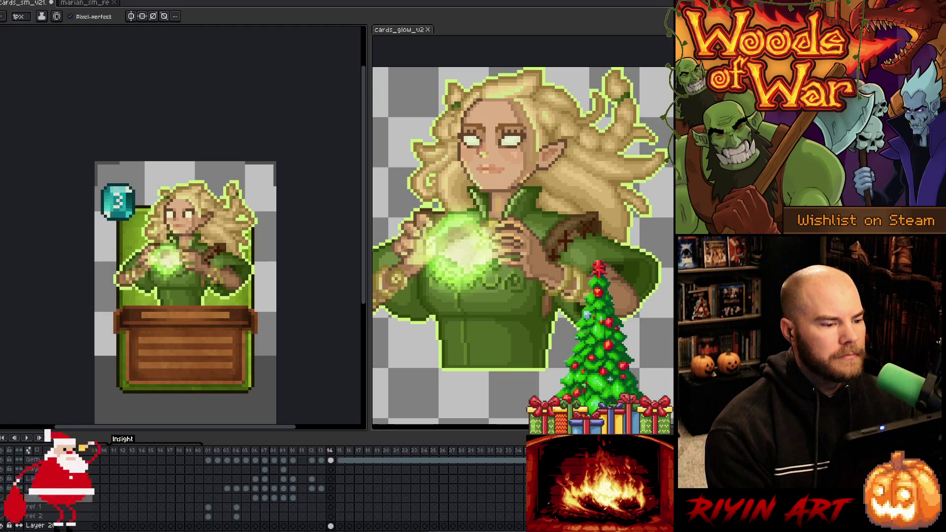
drag(187, 295, 190, 260)
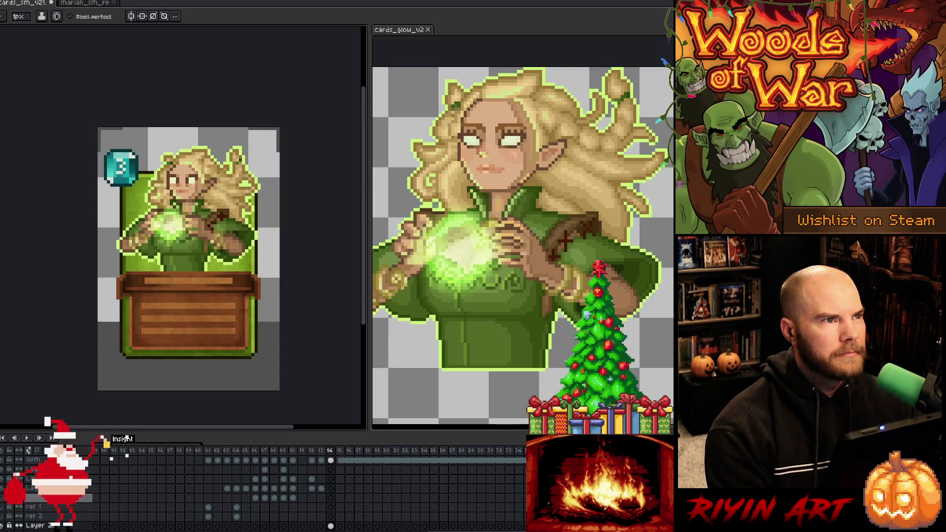
scroll(188, 192, up, 2)
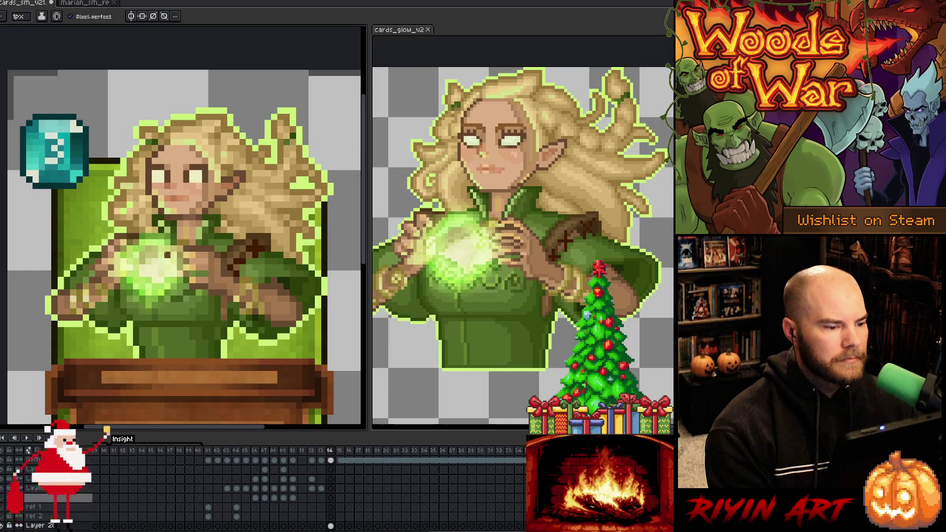
scroll(188, 295, down, 2)
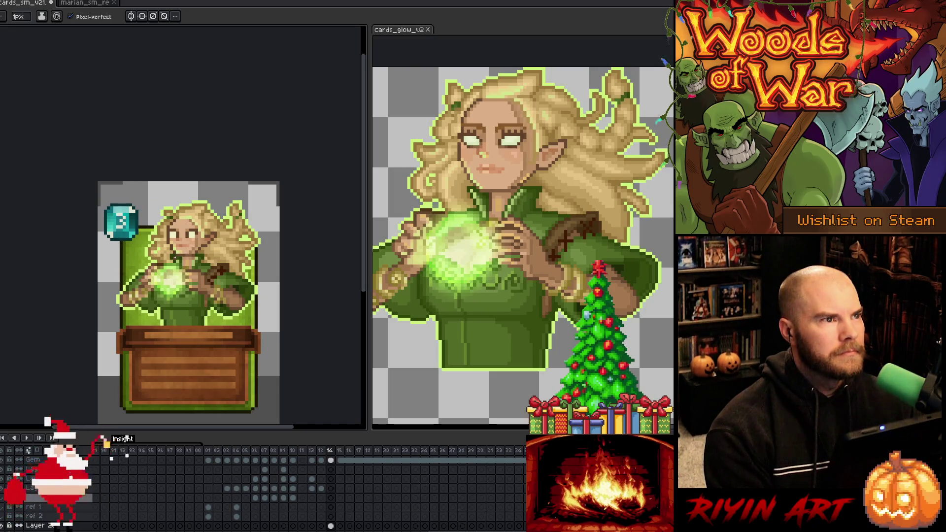
scroll(175, 257, up, 2)
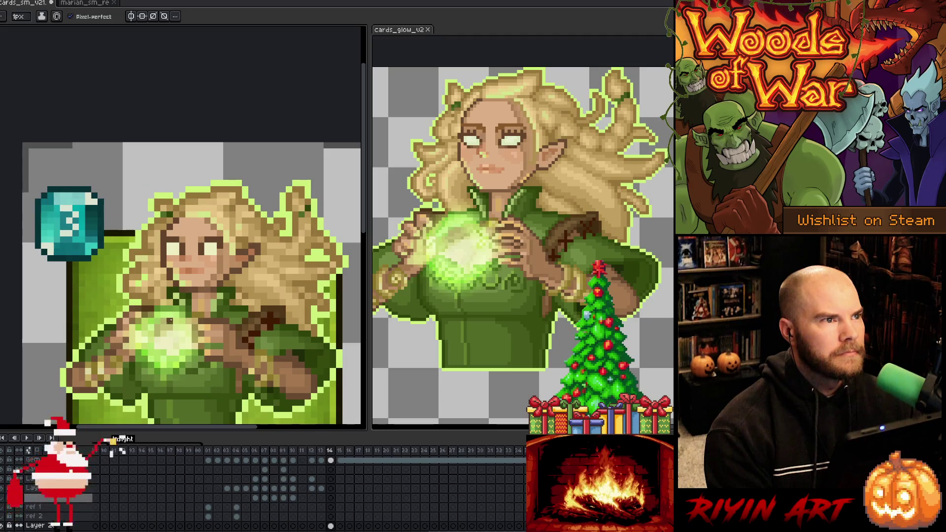
scroll(169, 321, up, 2)
key(i)
key(b)
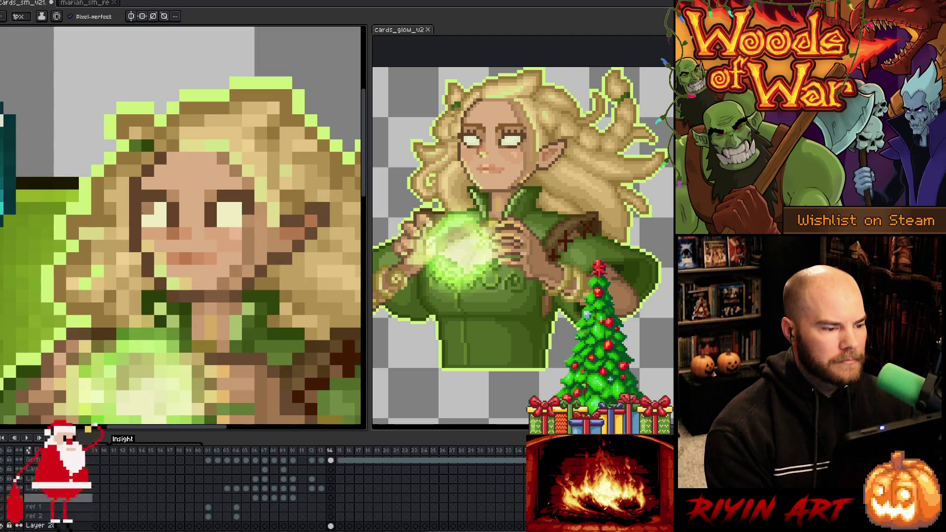
scroll(182, 226, down, 4)
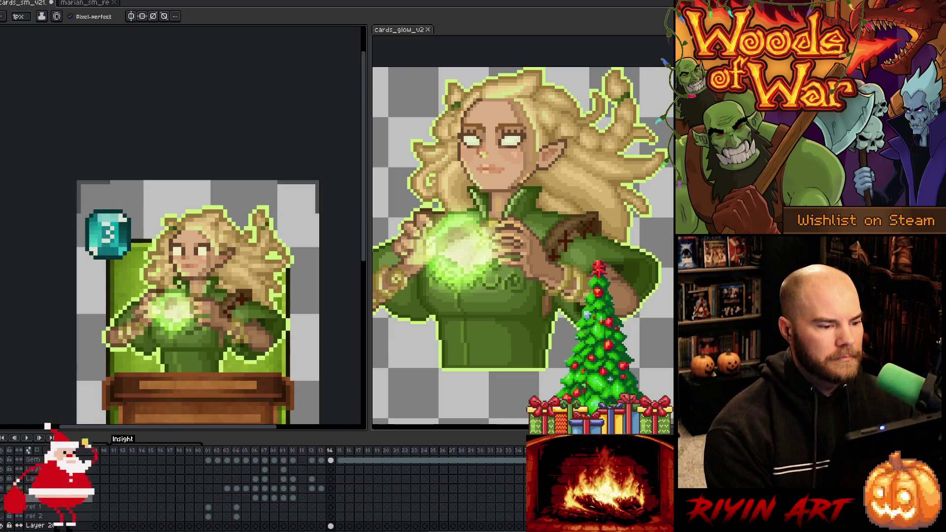
scroll(188, 287, down, 1)
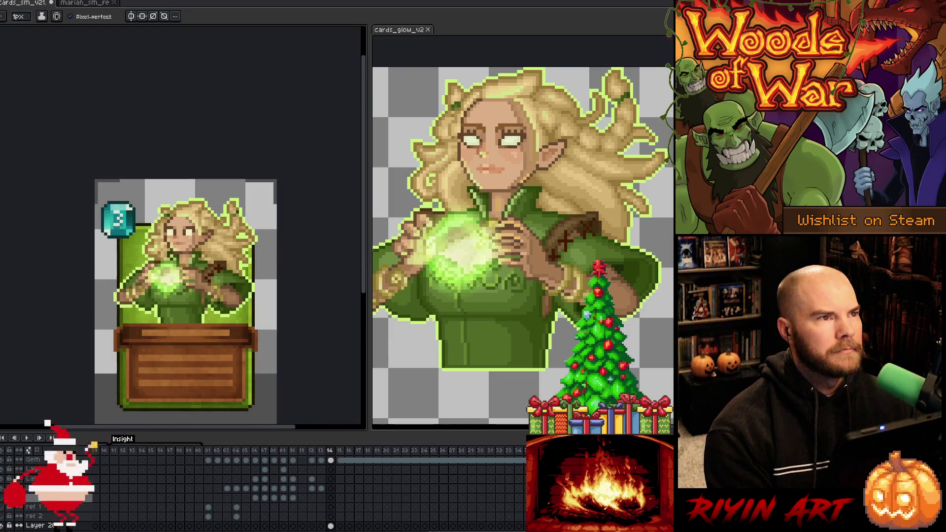
scroll(242, 367, up, 2)
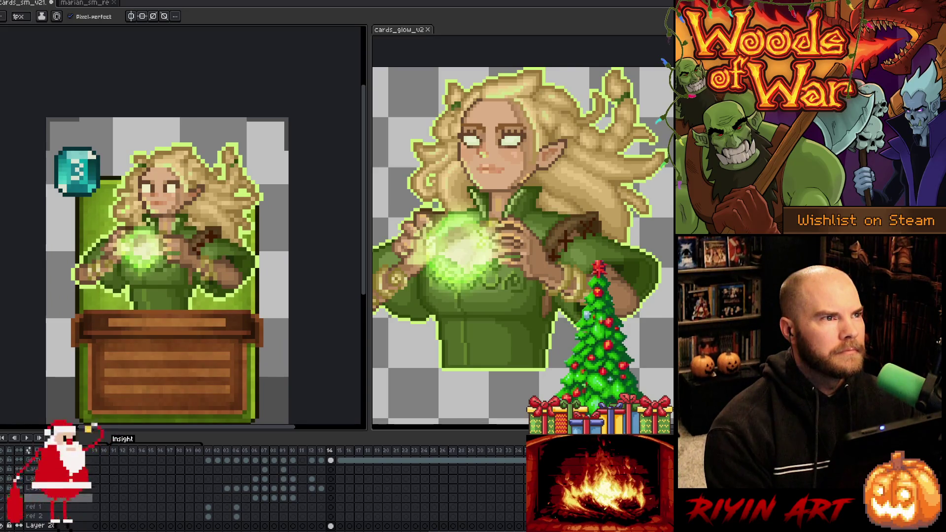
scroll(158, 149, up, 1)
key(i)
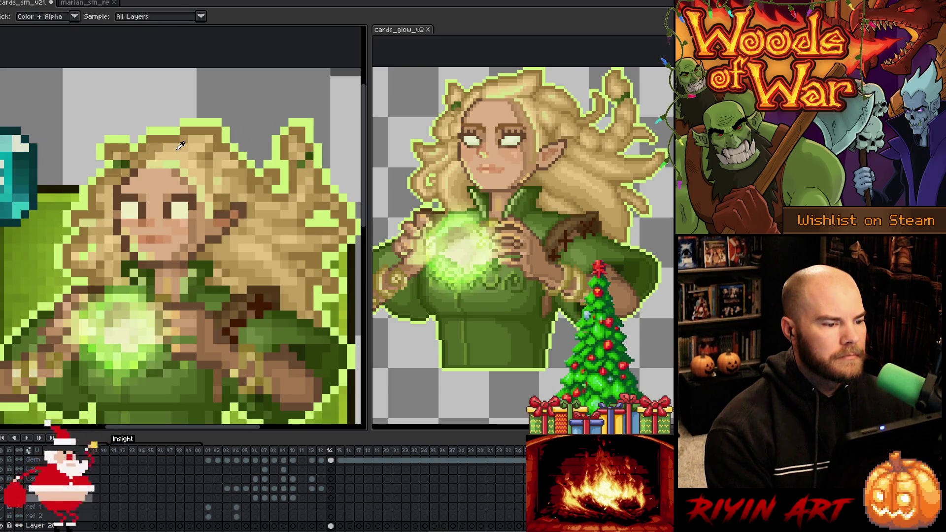
key(b)
scroll(150, 165, down, 5)
scroll(150, 197, up, 1)
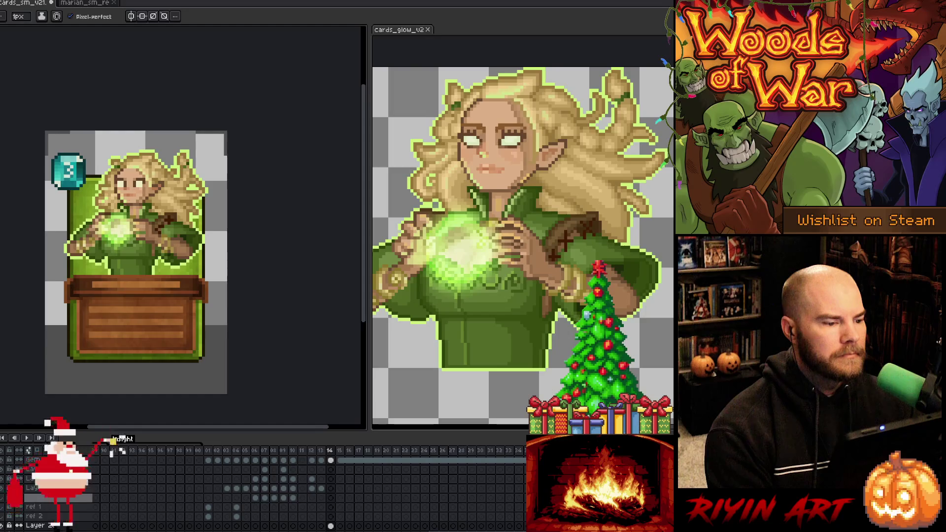
scroll(182, 223, up, 1)
drag(181, 223, 151, 201)
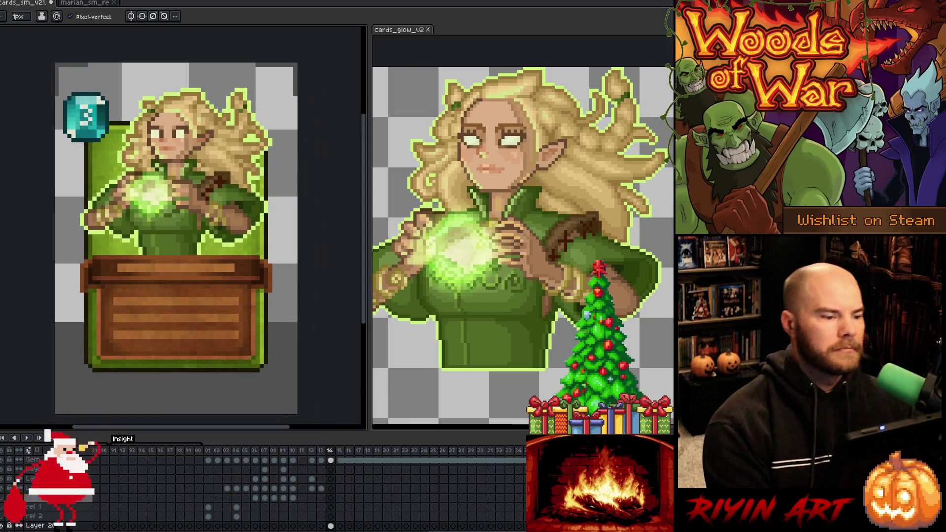
key(i)
scroll(158, 150, up, 2)
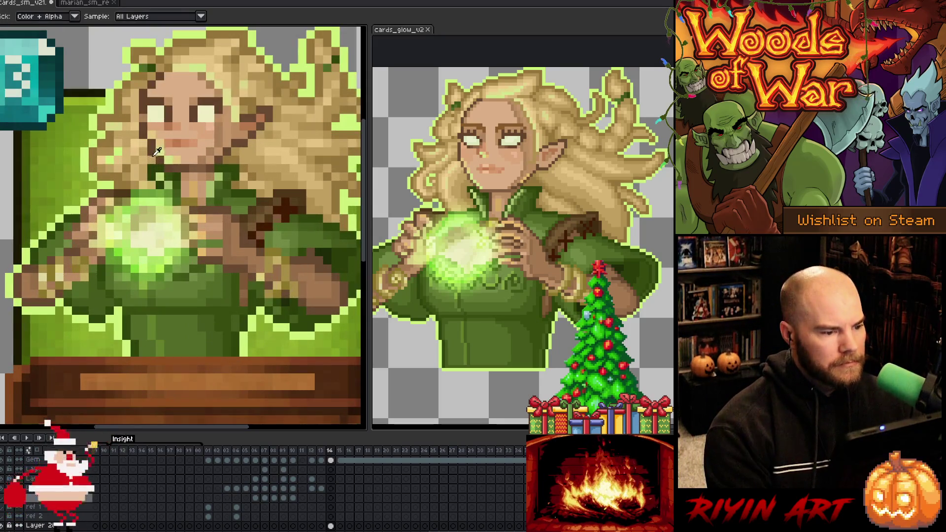
key(b)
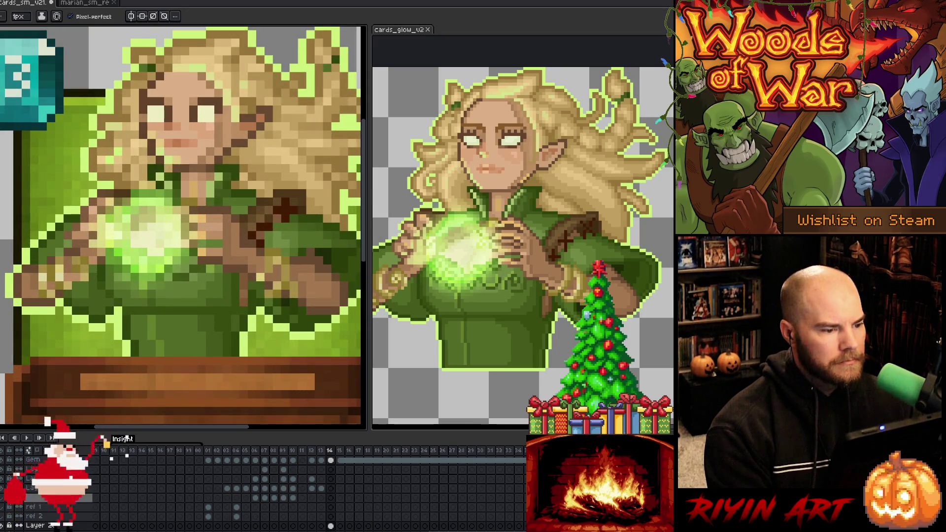
scroll(135, 151, down, 5)
scroll(137, 179, up, 2)
scroll(136, 178, down, 2)
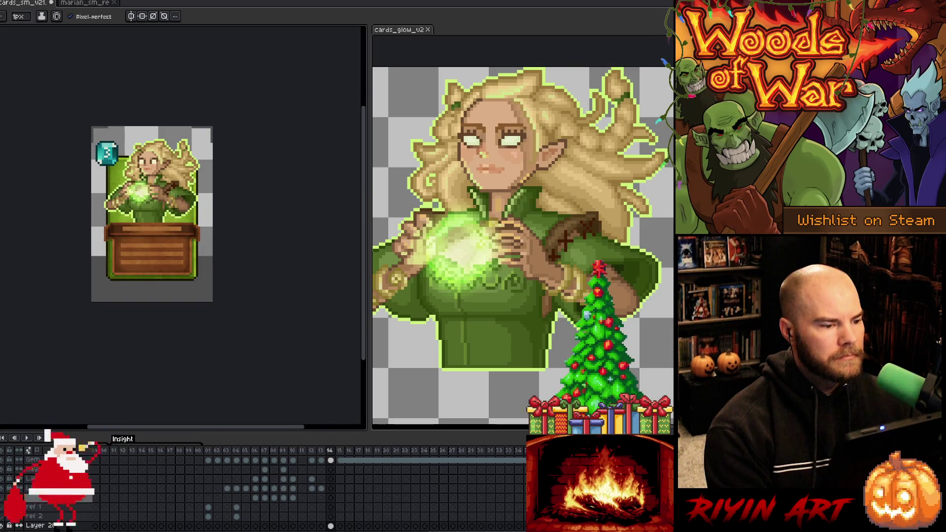
scroll(136, 236, up, 1)
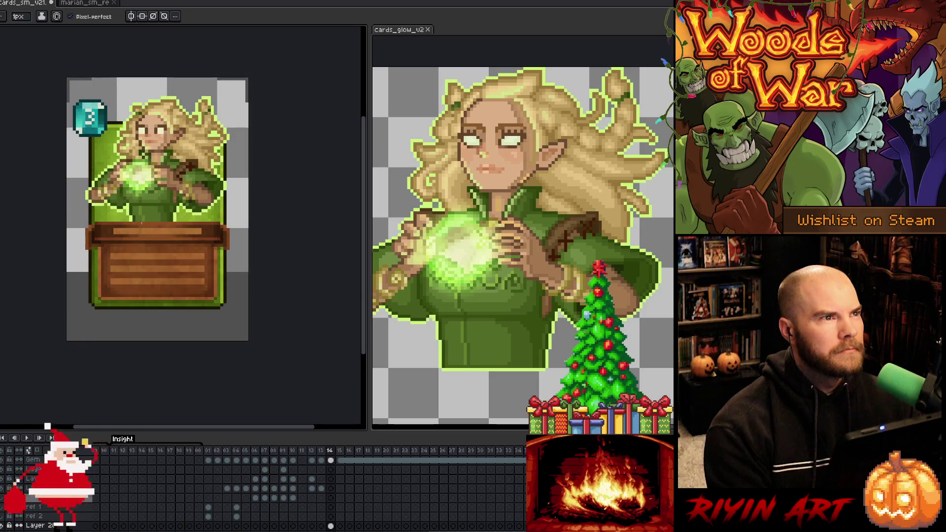
scroll(140, 176, up, 2)
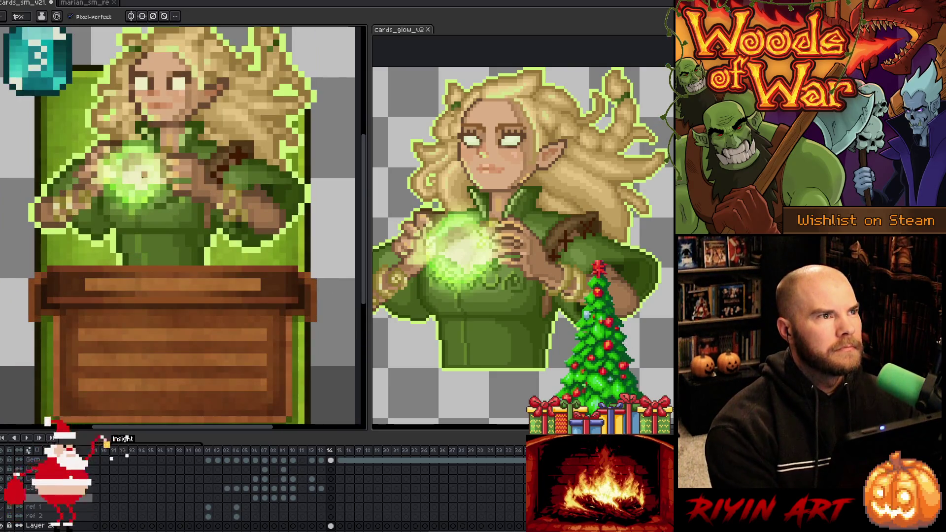
scroll(143, 175, down, 2)
scroll(143, 175, up, 1)
scroll(143, 176, up, 1)
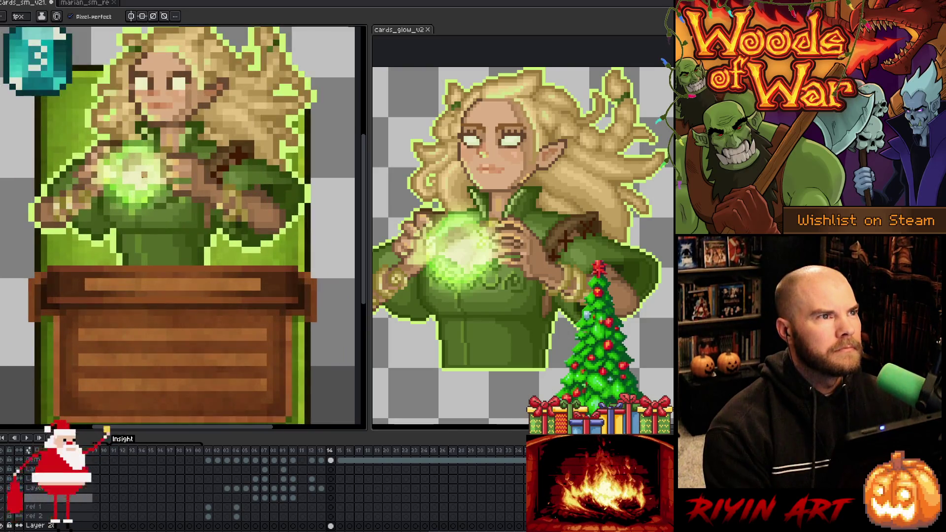
scroll(143, 176, down, 2)
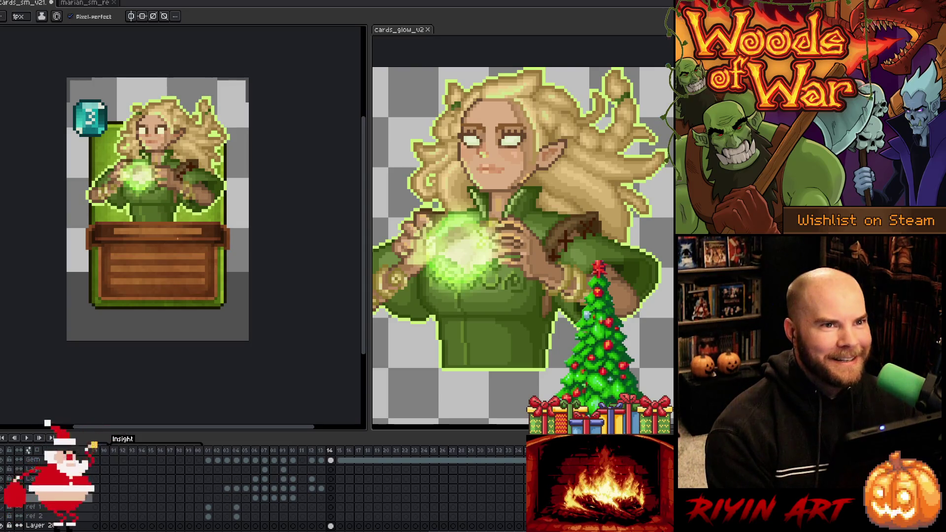
scroll(143, 143, up, 4)
scroll(148, 123, up, 1)
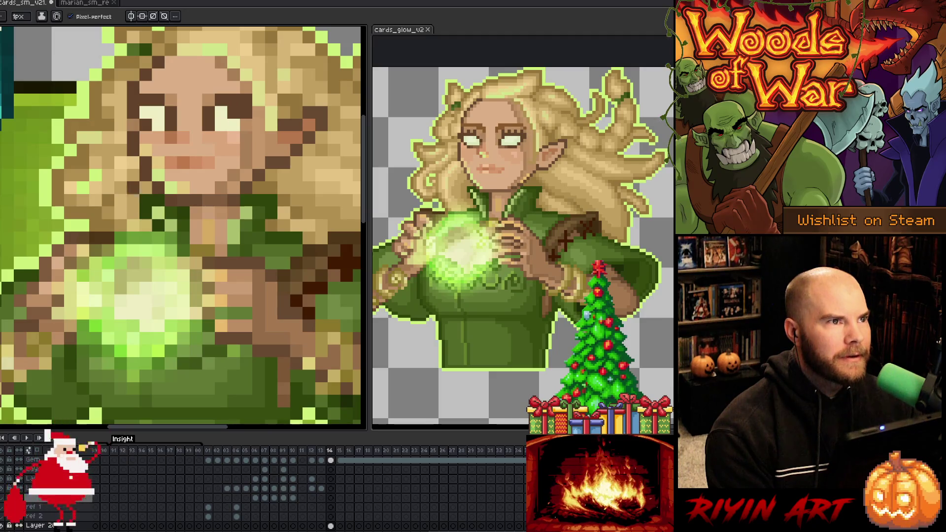
Step: Paint darker green pixels into both of the elf's eyes with the 1px pencil
key(v)
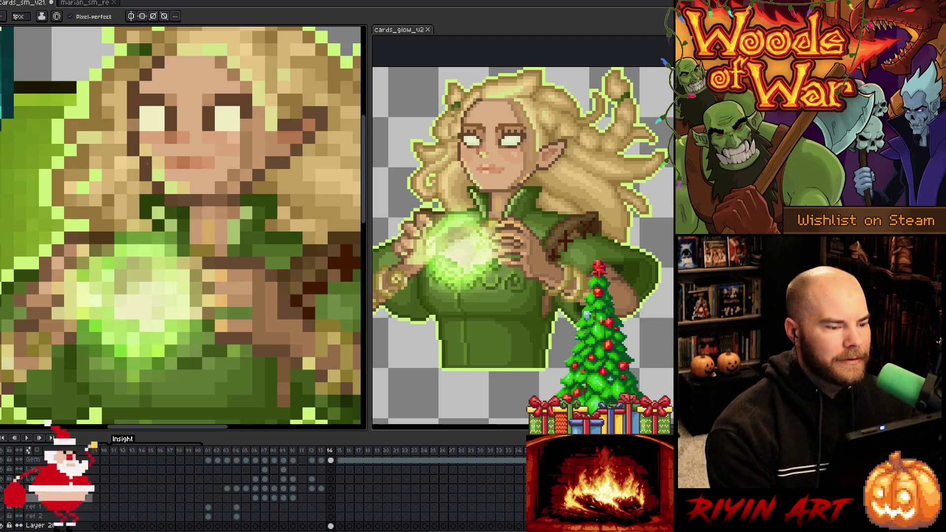
key(i)
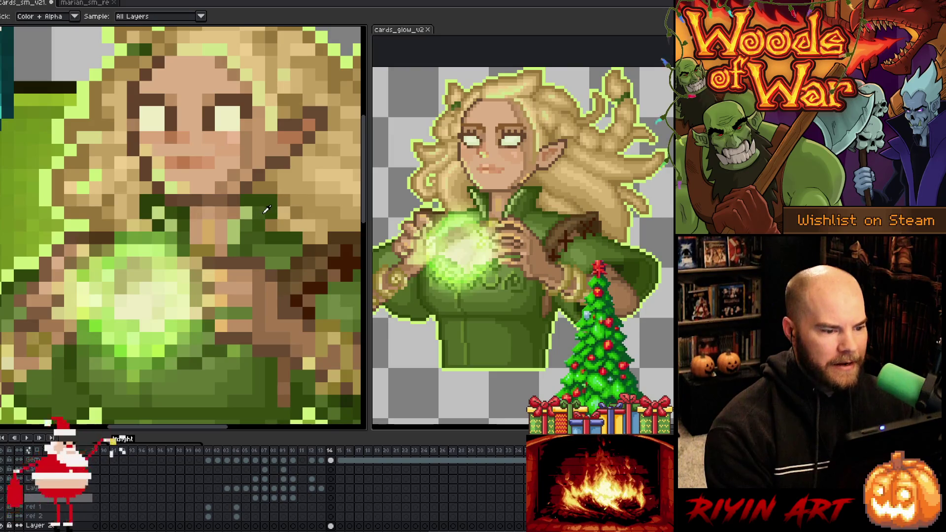
key(b)
drag(206, 115, 230, 115)
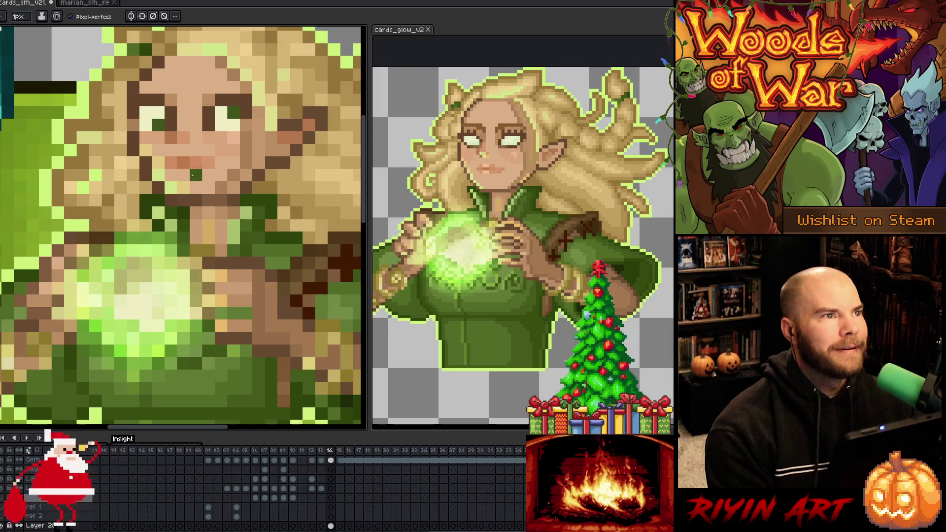
key(v)
key(b)
click(145, 125)
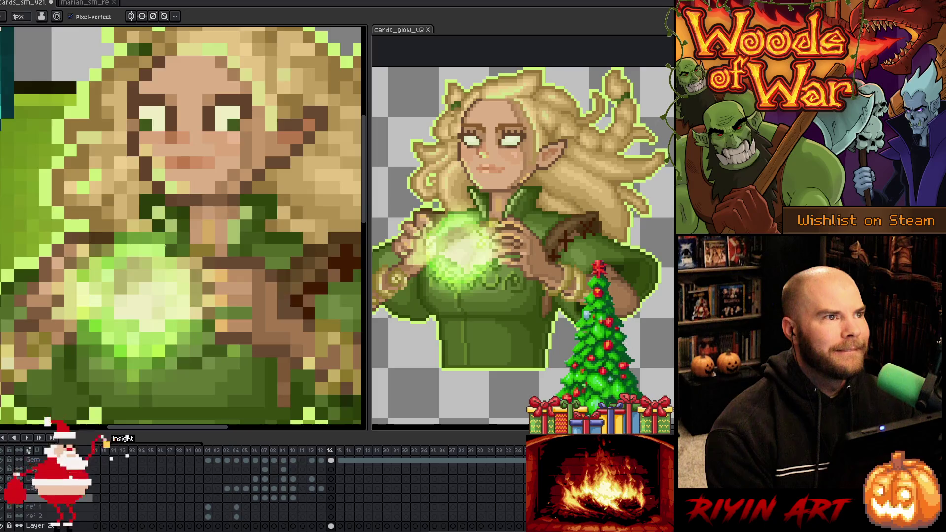
Step: Zoom in and out while toggling the layer bounds to inspect the darkened eyes
scroll(167, 245, down, 2)
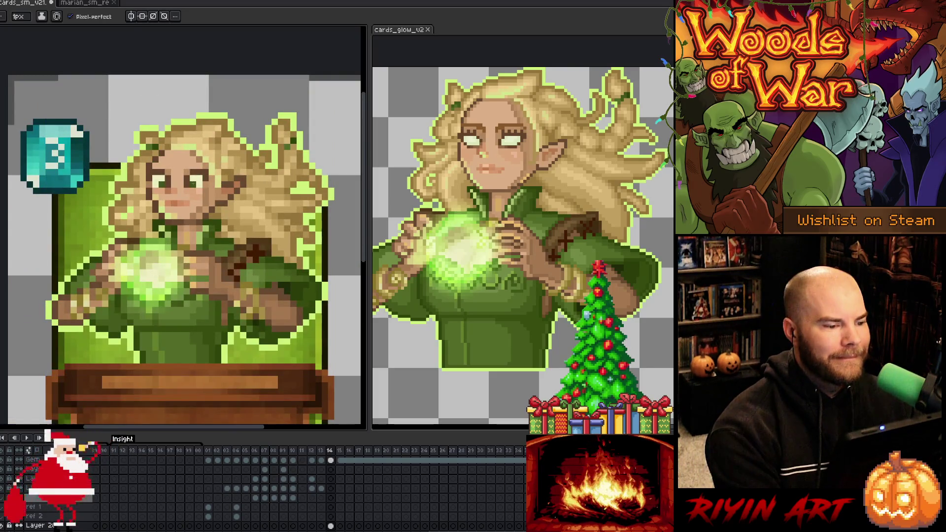
key(v)
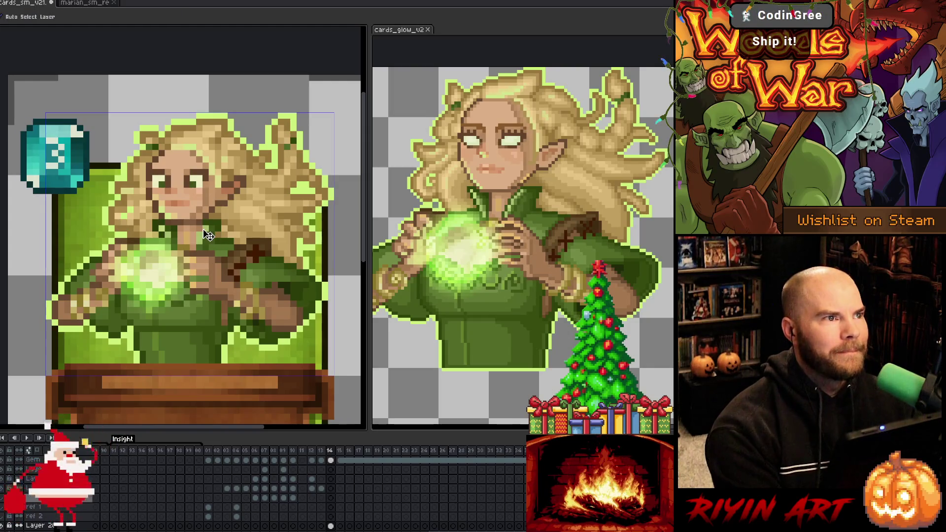
key(b)
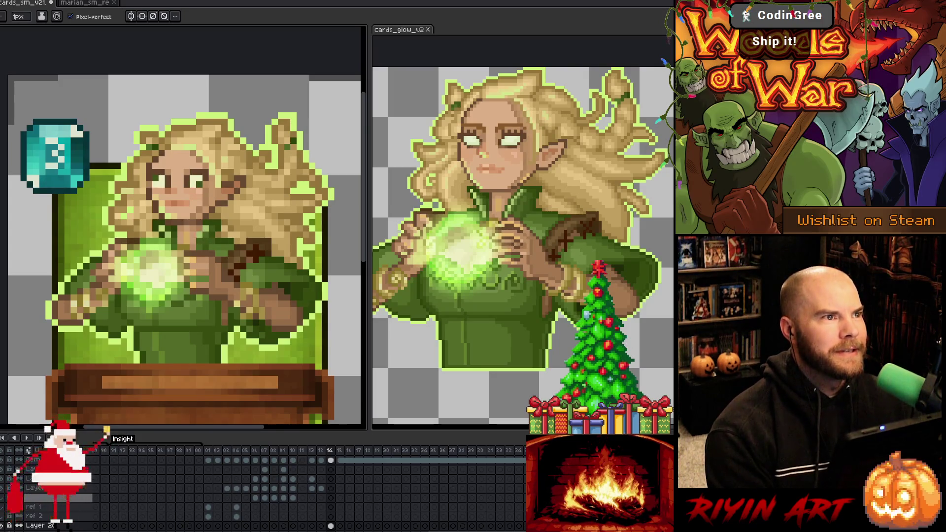
key(v)
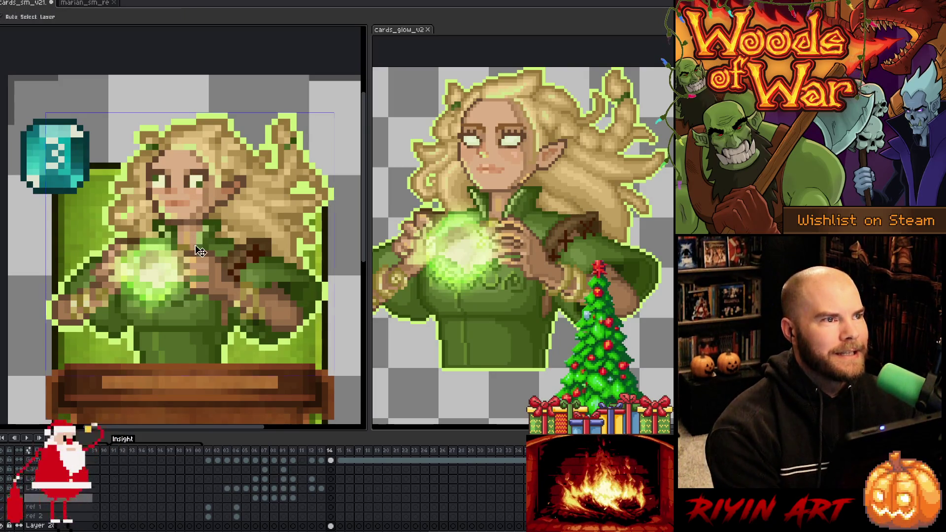
key(b)
scroll(199, 250, down, 3)
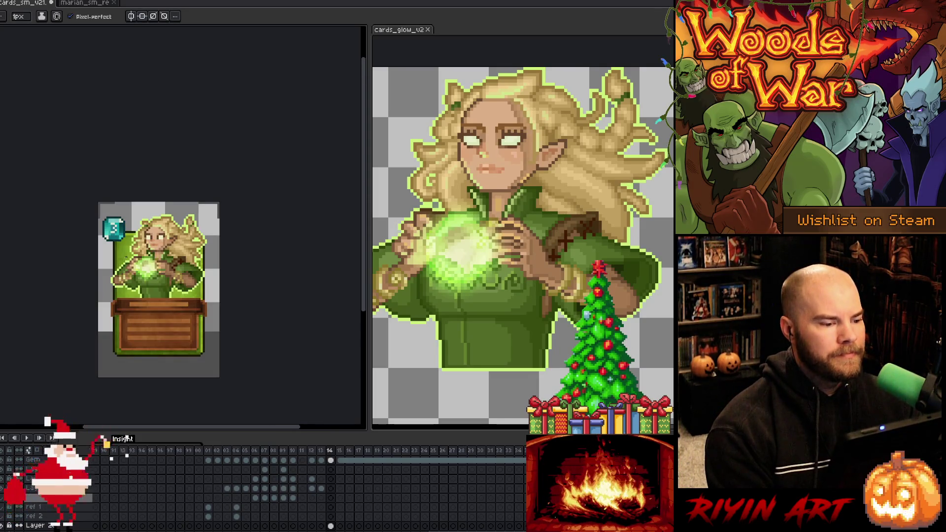
scroll(160, 239, up, 2)
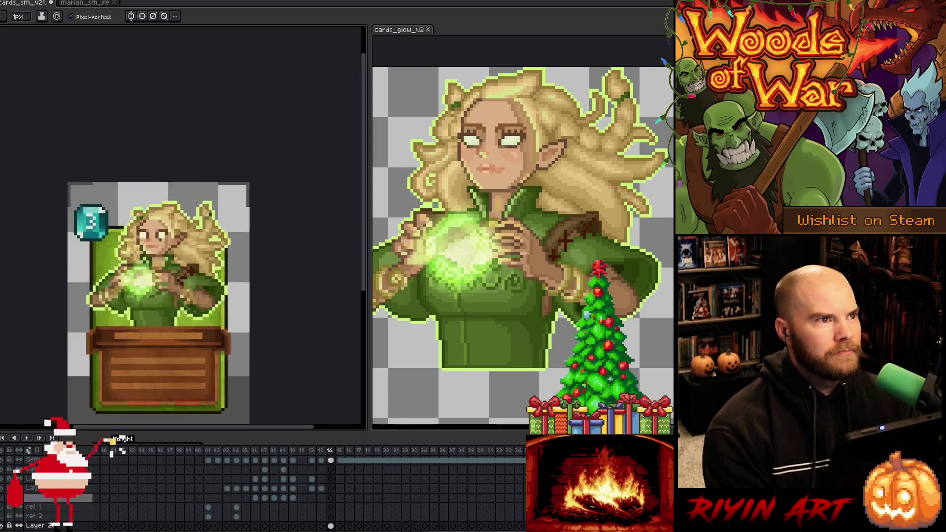
scroll(160, 239, up, 1)
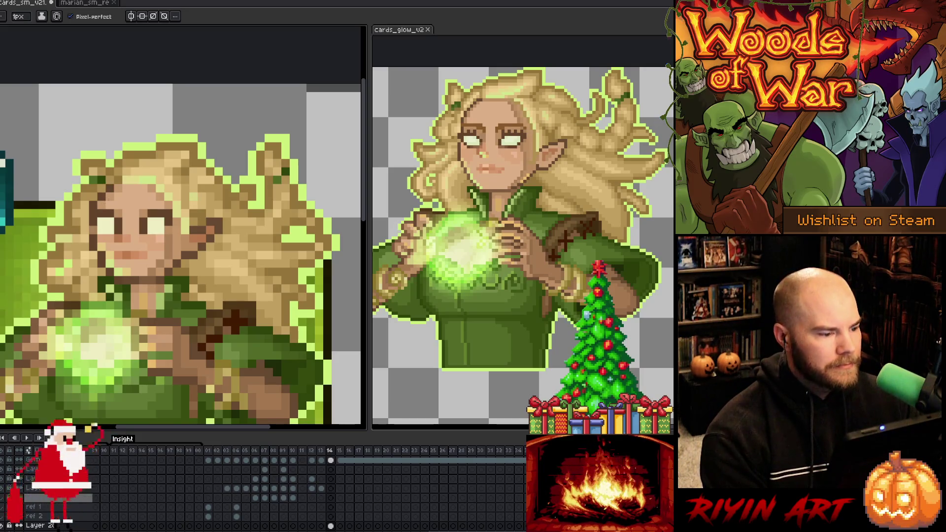
scroll(160, 221, down, 3)
scroll(148, 247, down, 2)
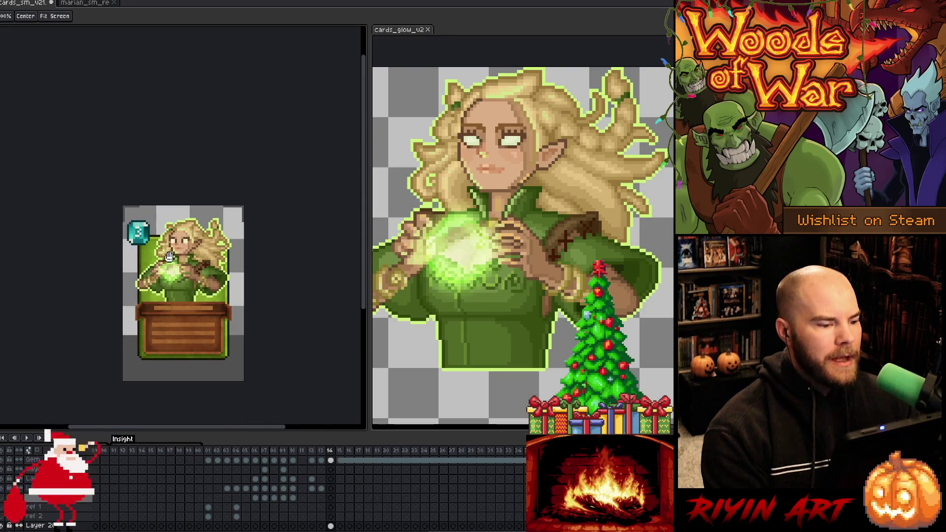
scroll(170, 241, up, 5)
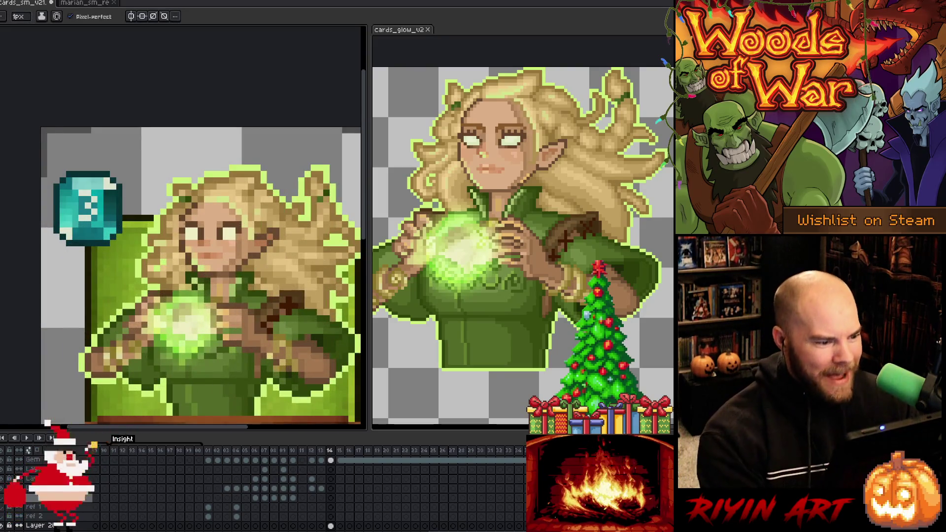
Step: Sample a colour from the canvas and reframe the card slightly in view
key(i)
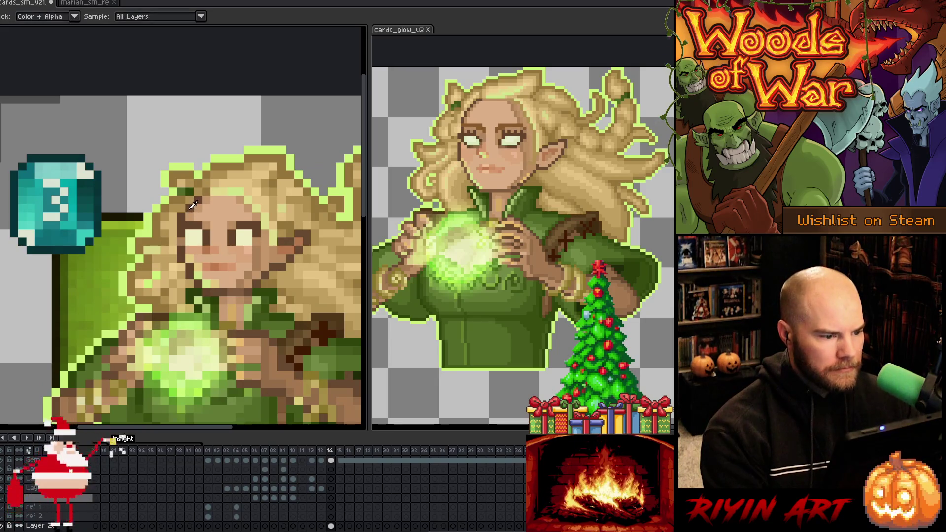
key(b)
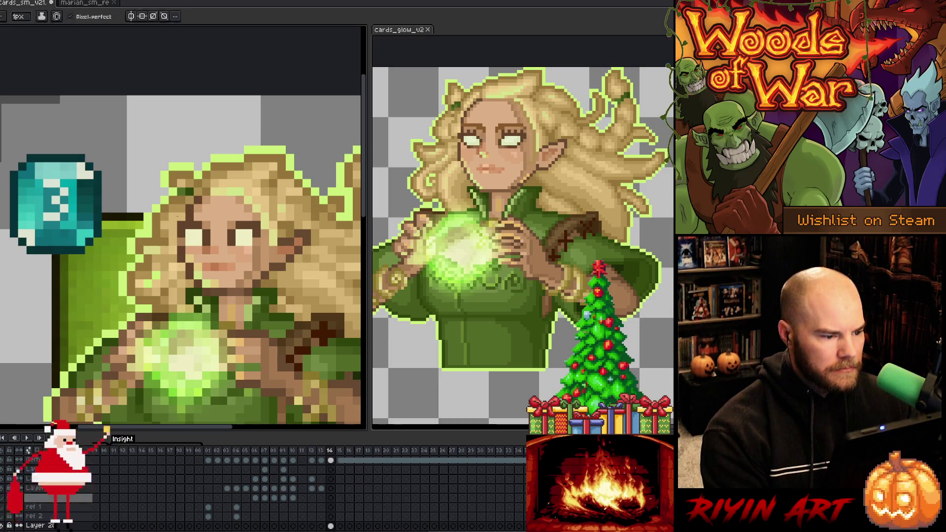
scroll(189, 259, down, 3)
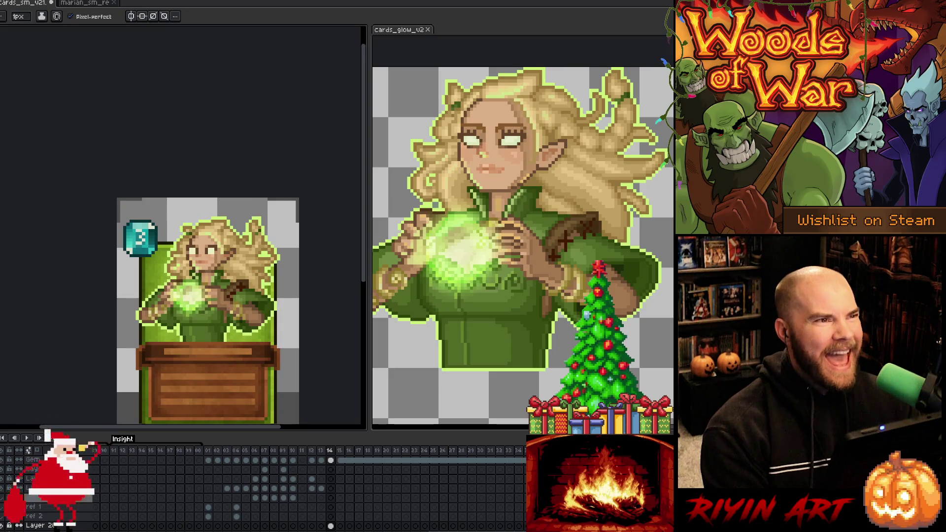
scroll(193, 269, up, 1)
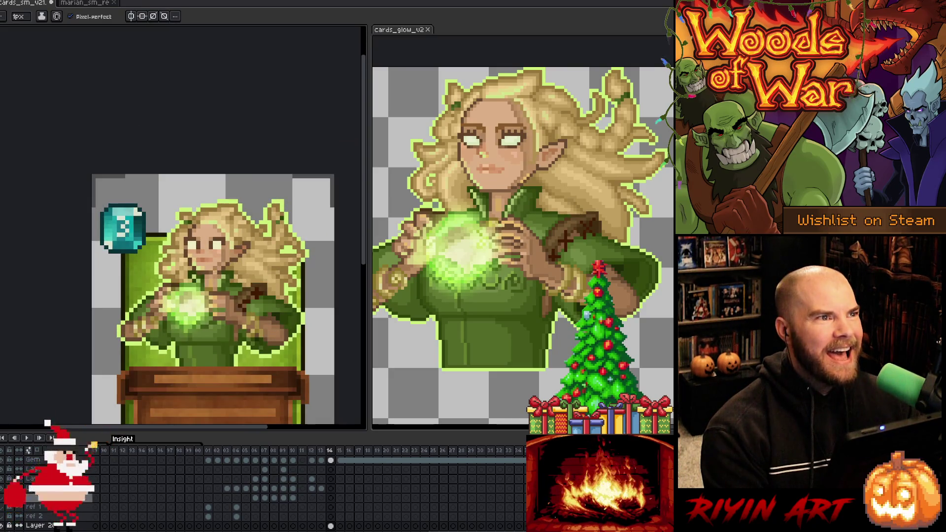
drag(197, 271, 186, 269)
scroll(249, 301, up, 1)
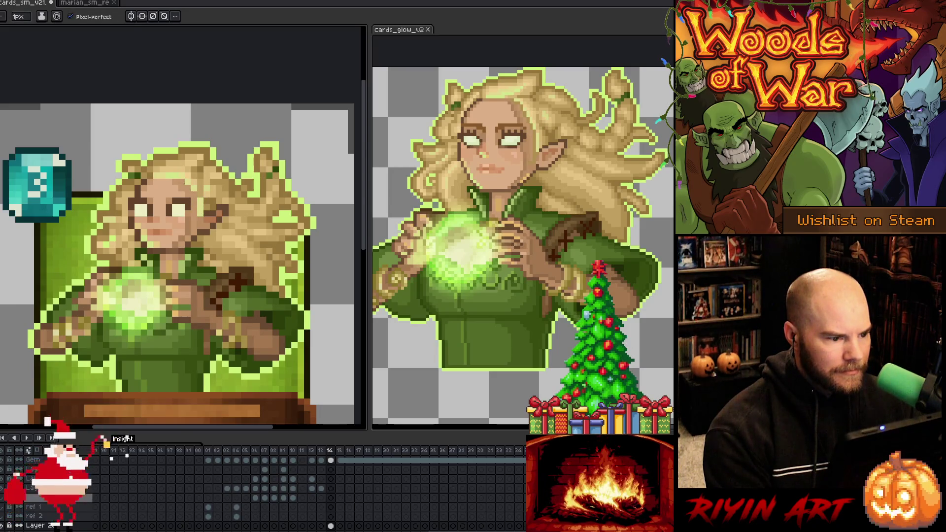
Step: Sample a colour from the card art and recolour a pixel near the elf's face
alt+click(194, 233)
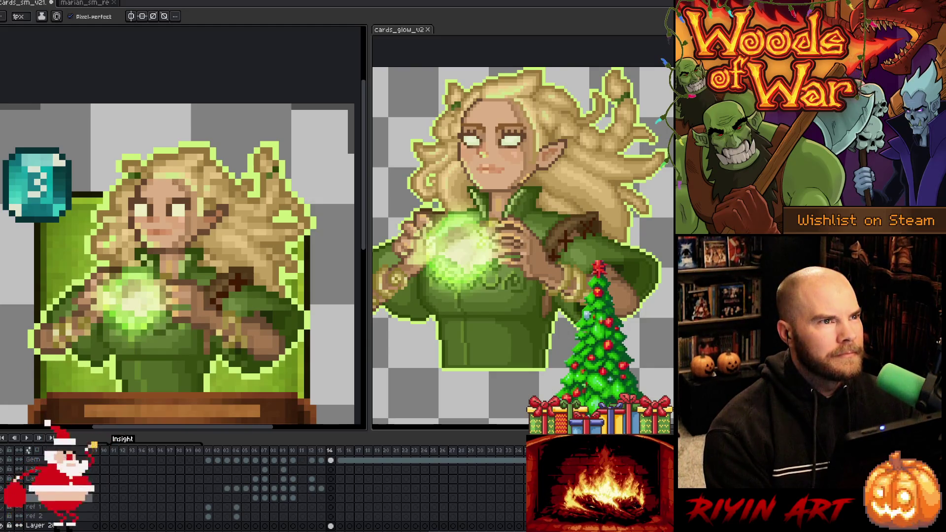
alt+click(186, 178)
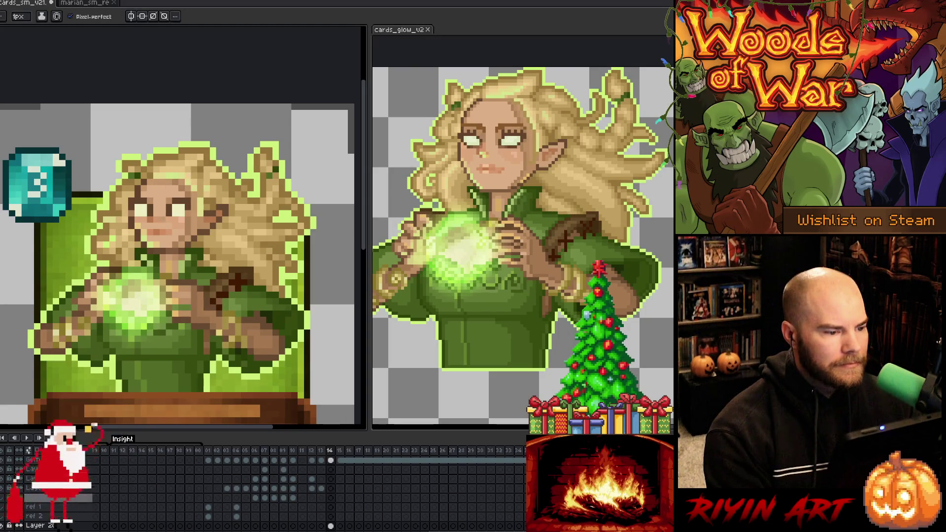
key(minus)
key(minus)
key(plus)
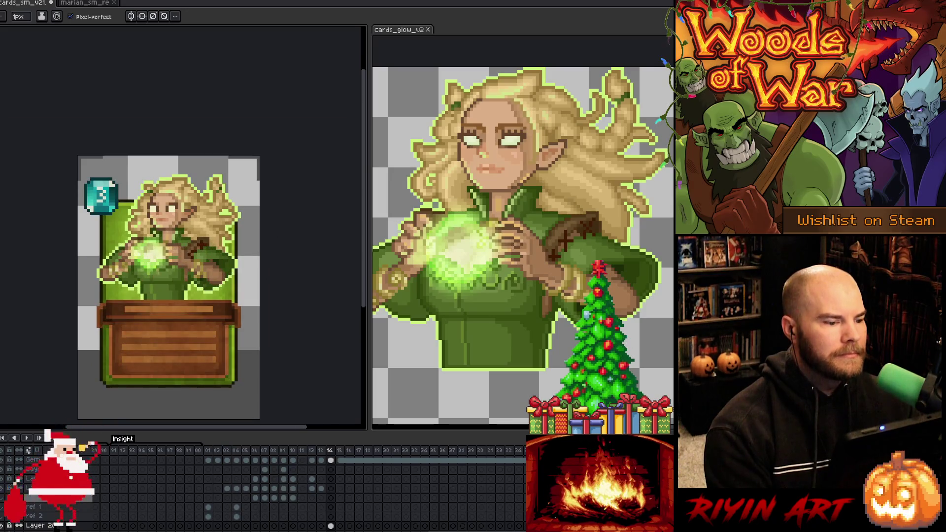
key(plus)
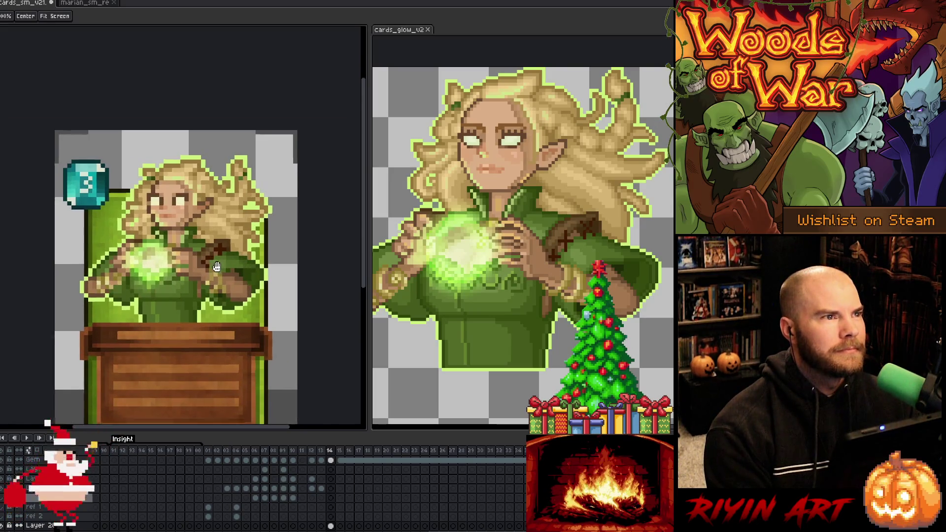
drag(168, 271, 149, 263)
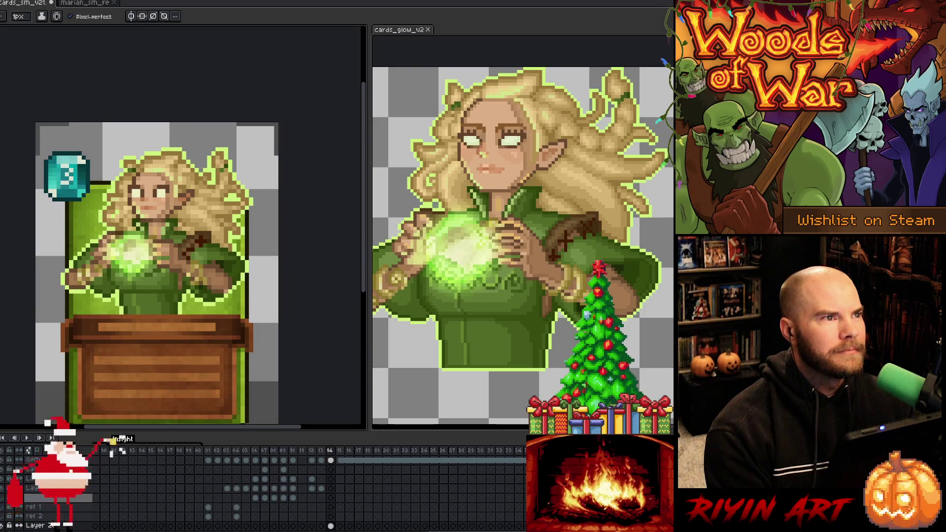
key(i)
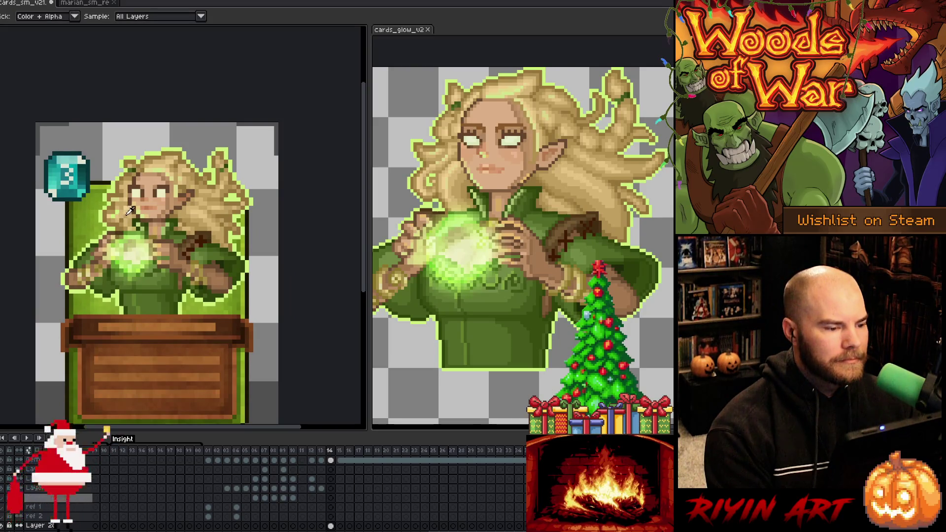
click(130, 211)
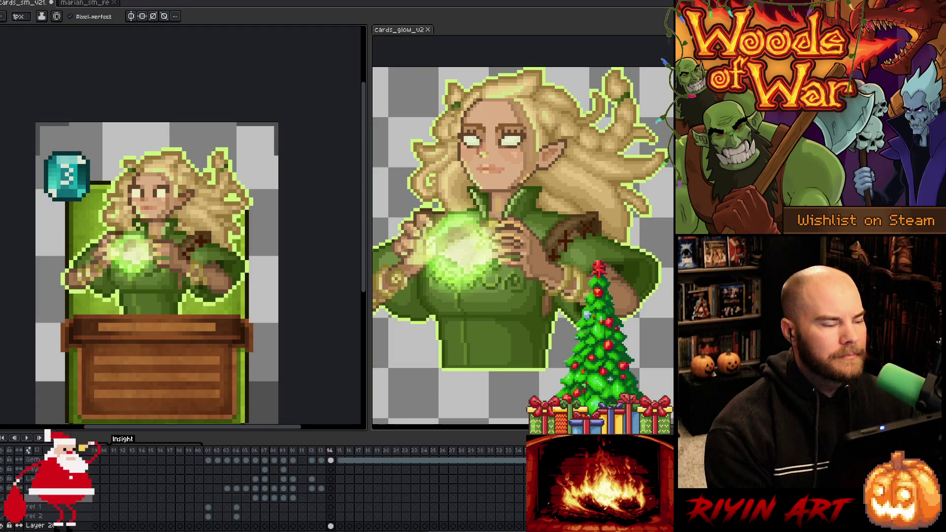
key(i)
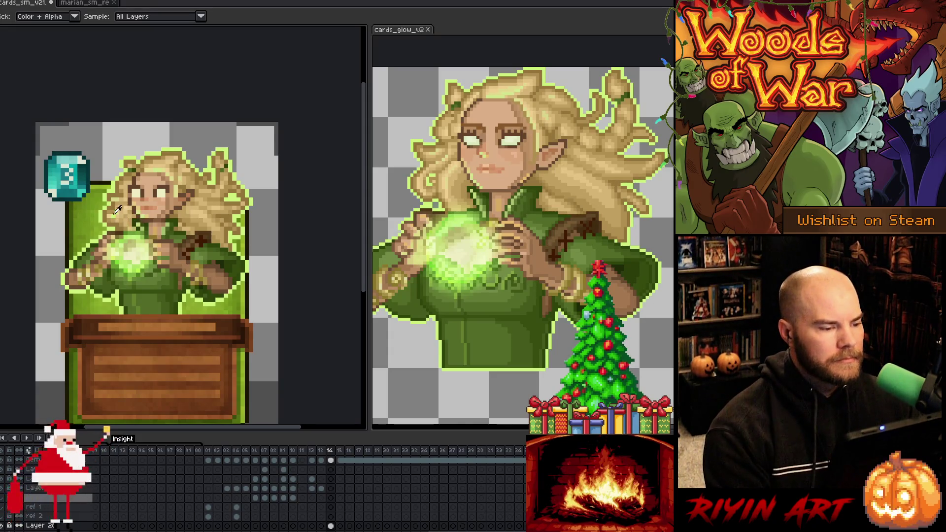
key(b)
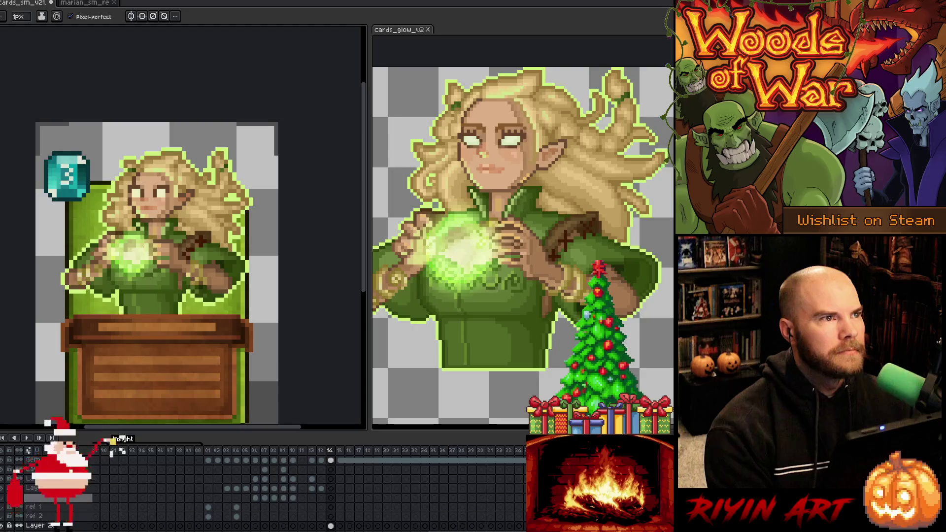
key(i)
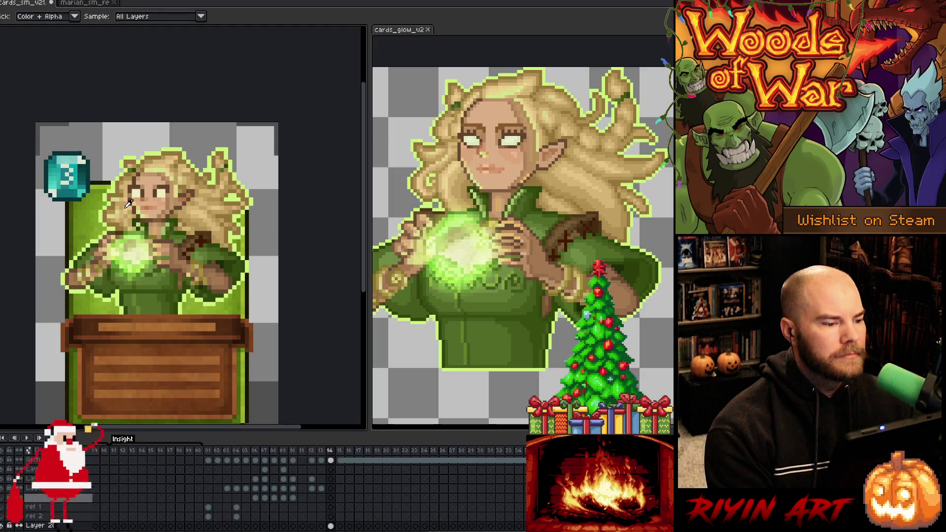
key(b)
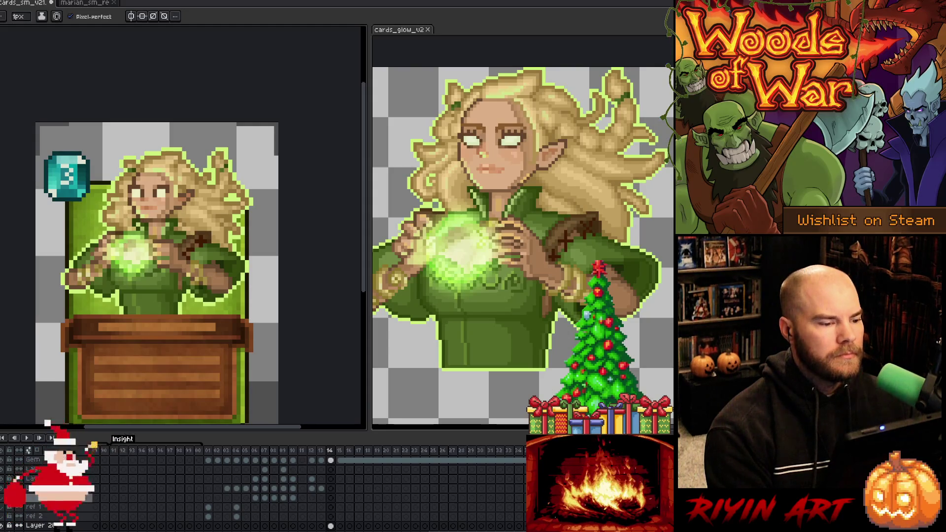
alt+click(128, 212)
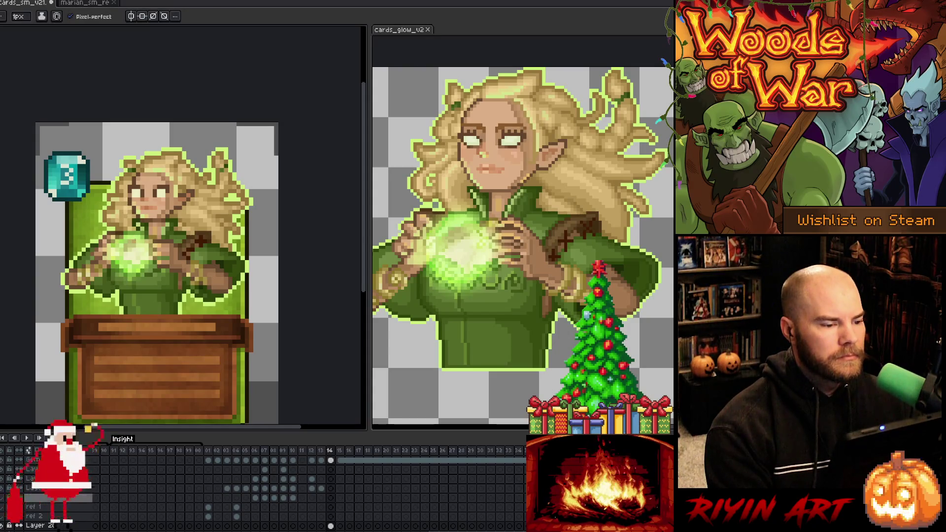
alt+click(168, 231)
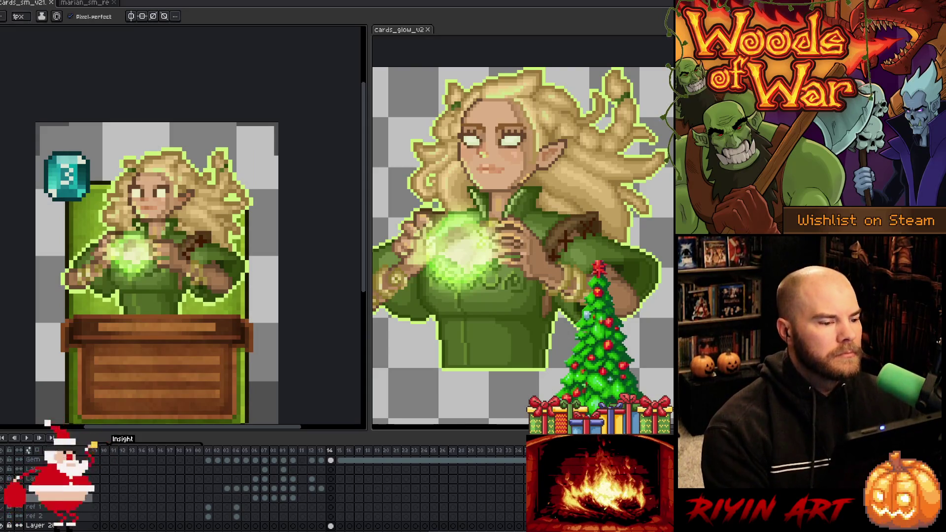
key(alt)
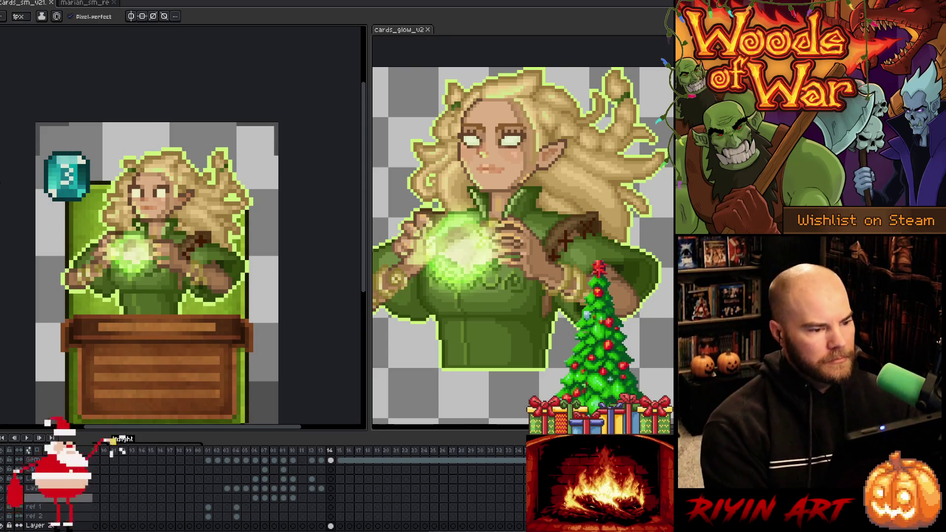
key(alt)
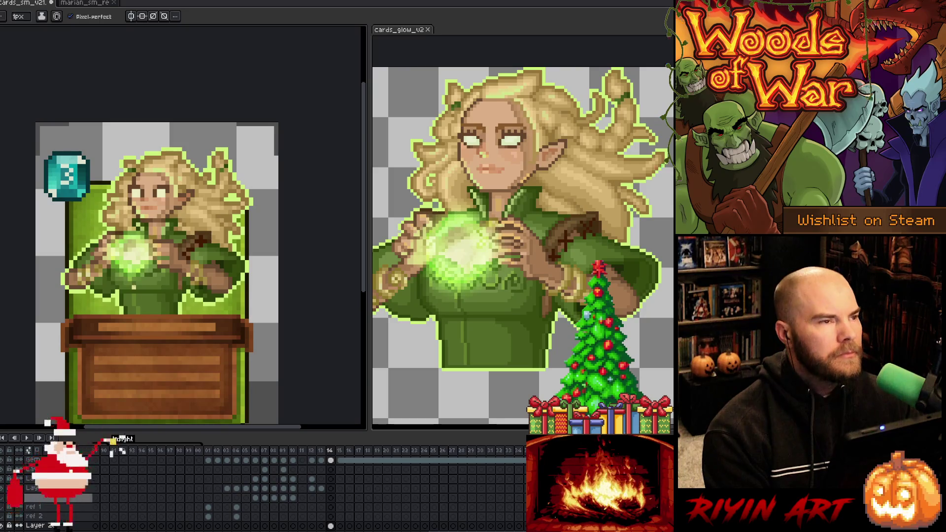
scroll(134, 283, down, 2)
Step: Frame the whole card, save the file, and close the enlarged glow reference view
scroll(133, 283, up, 1)
scroll(152, 292, down, 1)
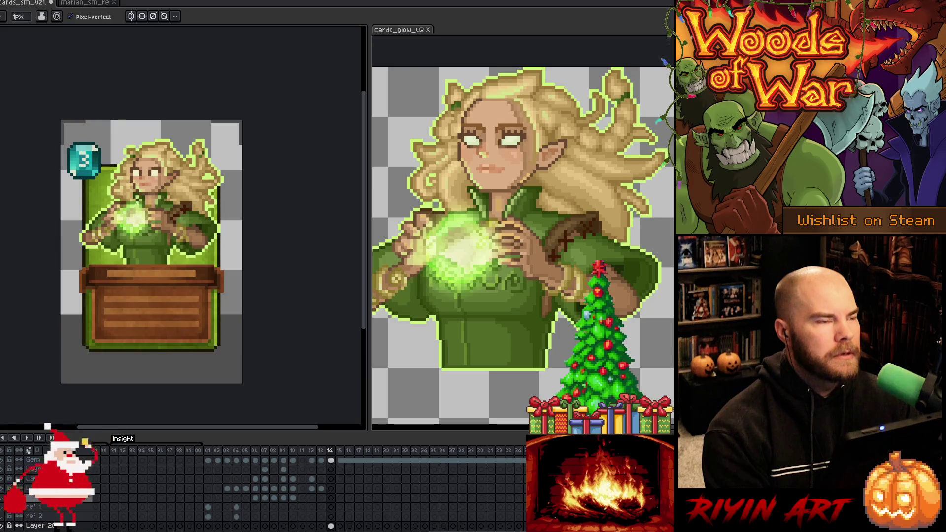
scroll(156, 203, up, 1)
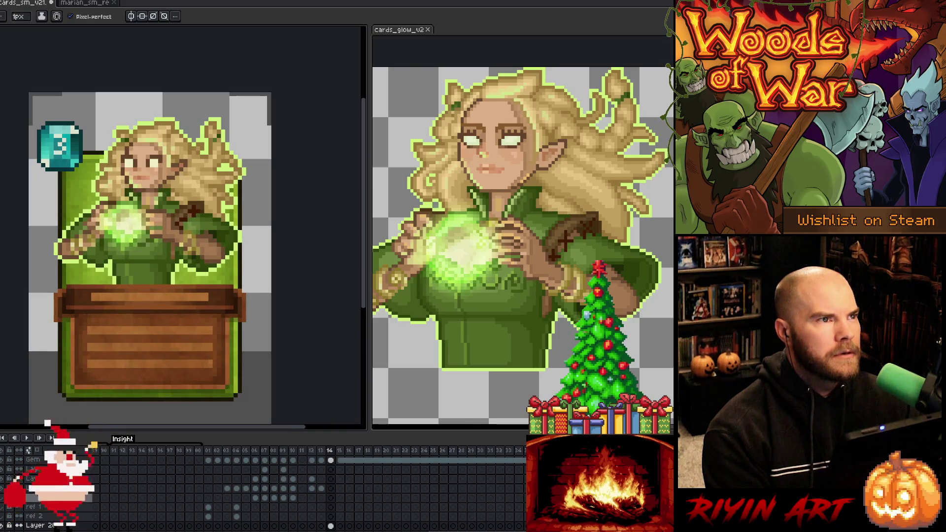
mouse_move(148, 221)
mouse_down()
mouse_move(155, 182)
mouse_move(159, 191)
mouse_up()
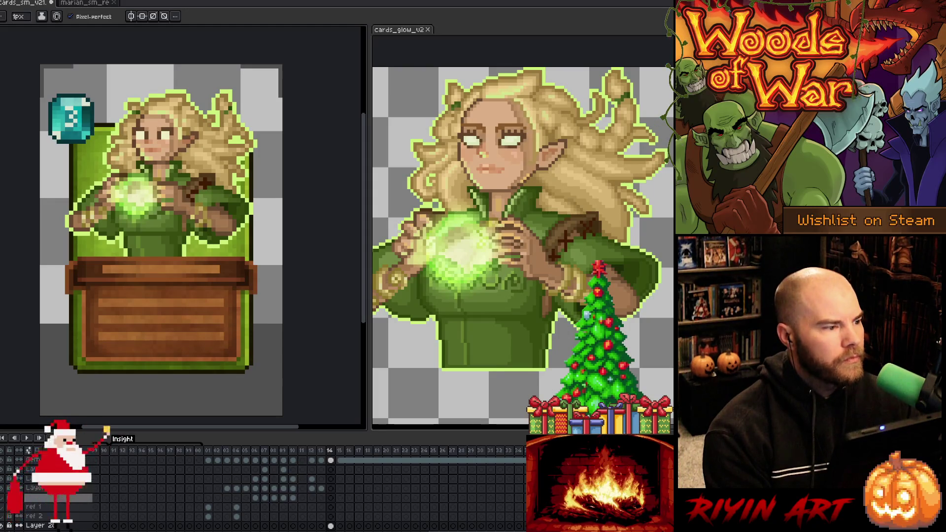
key(ctrl+s)
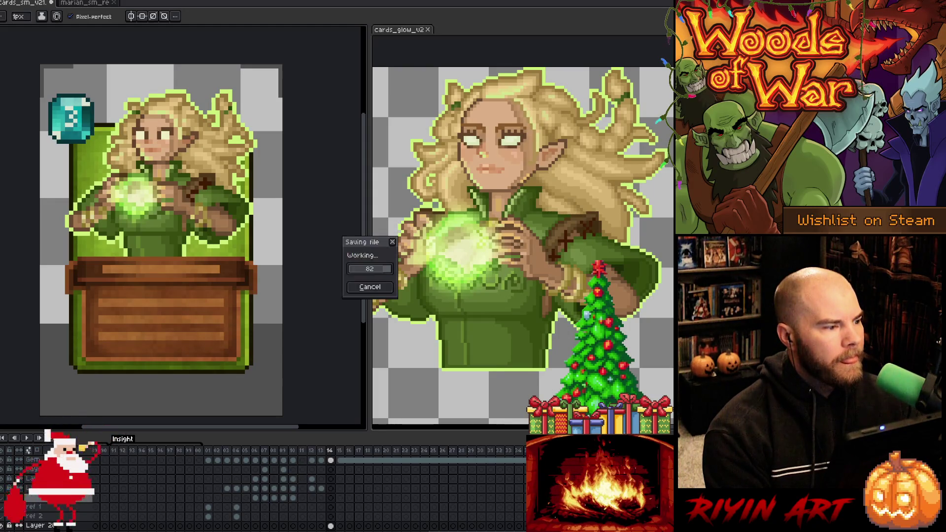
click(428, 30)
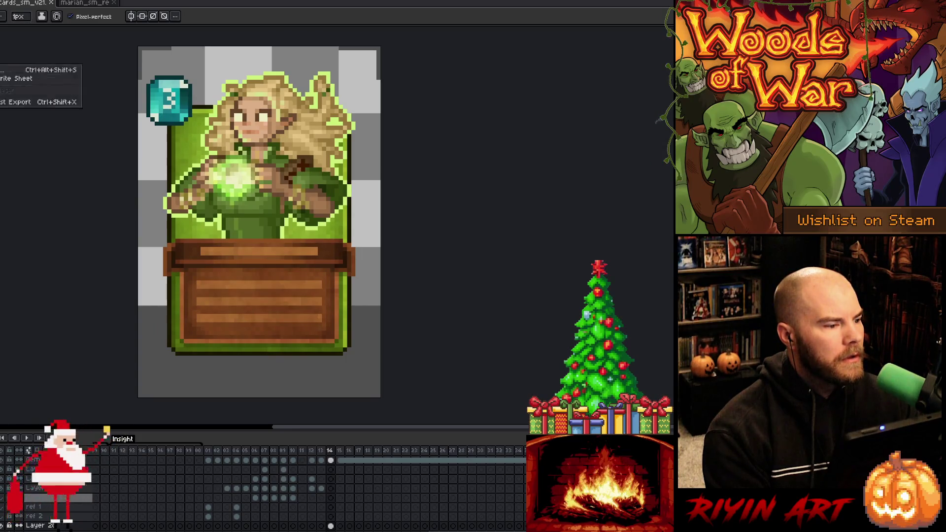
Step: Export all card frames as a sprite sheet, confirming the overwrite of cards_sm.png
key(ctrl+e)
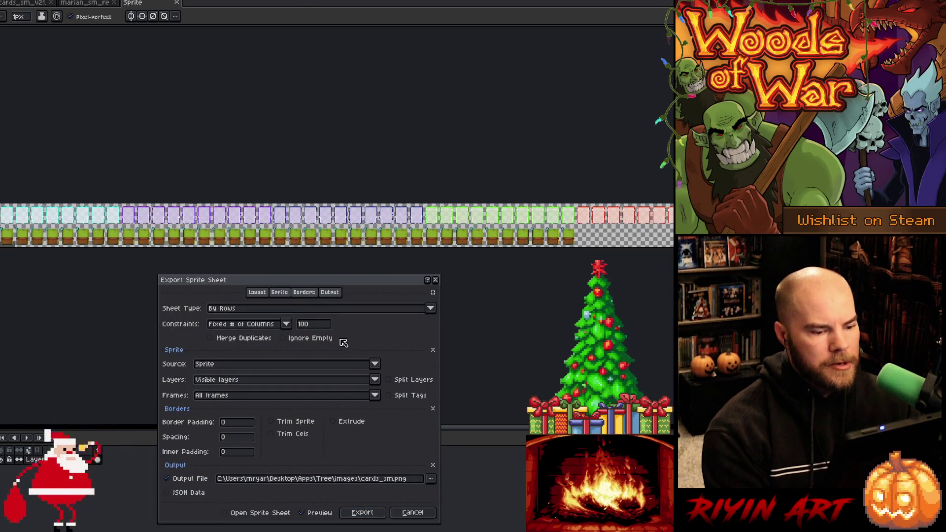
click(363, 513)
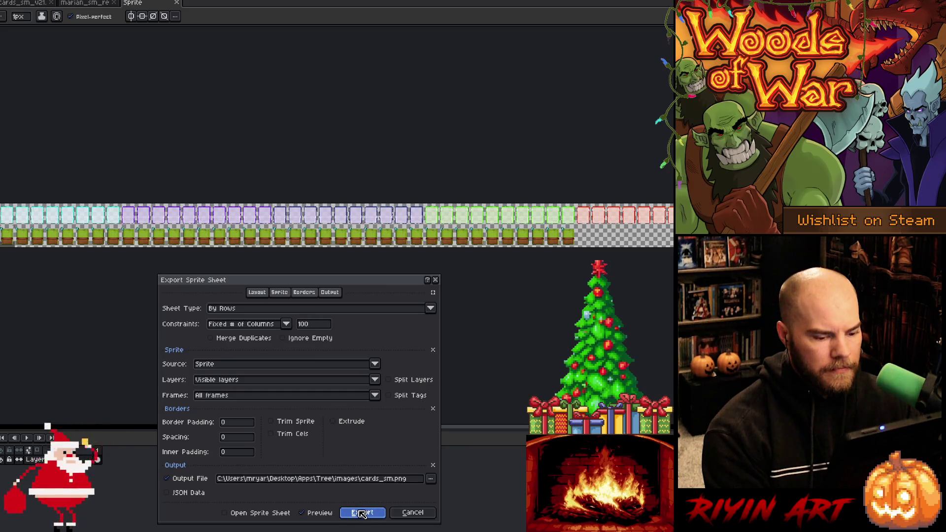
click(350, 291)
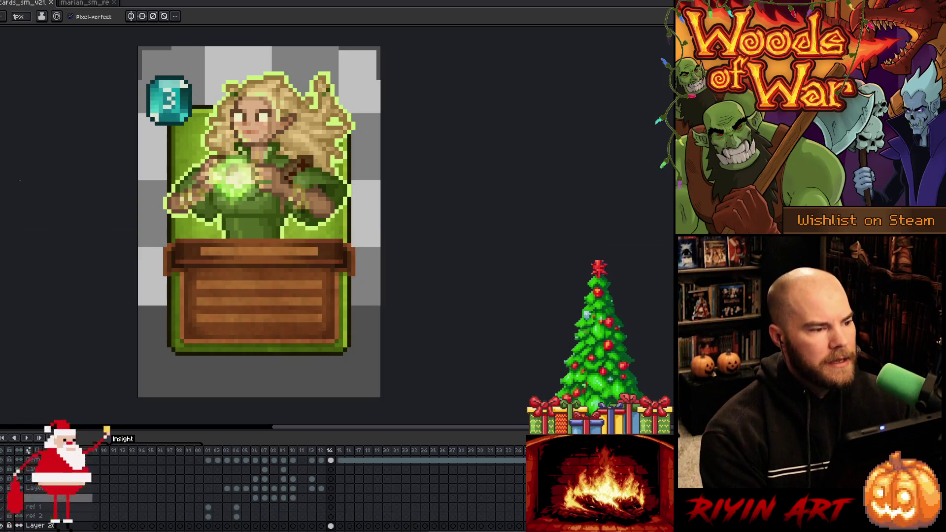
Step: Switch to the elf portrait document, add then undo a new layer, and select the whole canvas
click(93, 5)
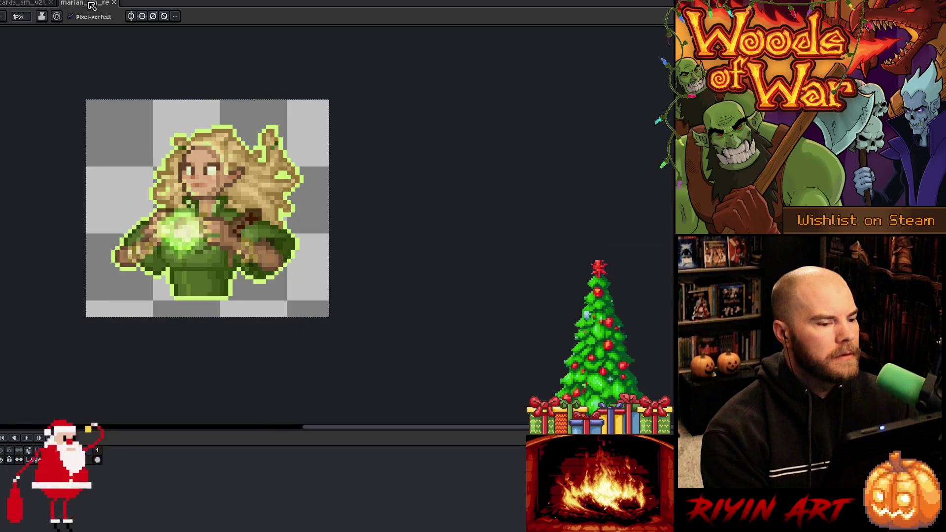
click(39, 5)
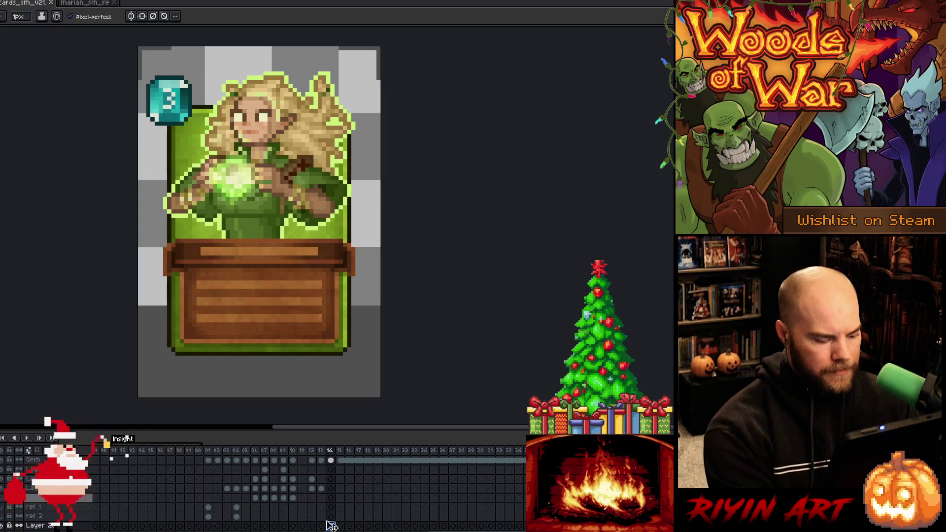
click(94, 4)
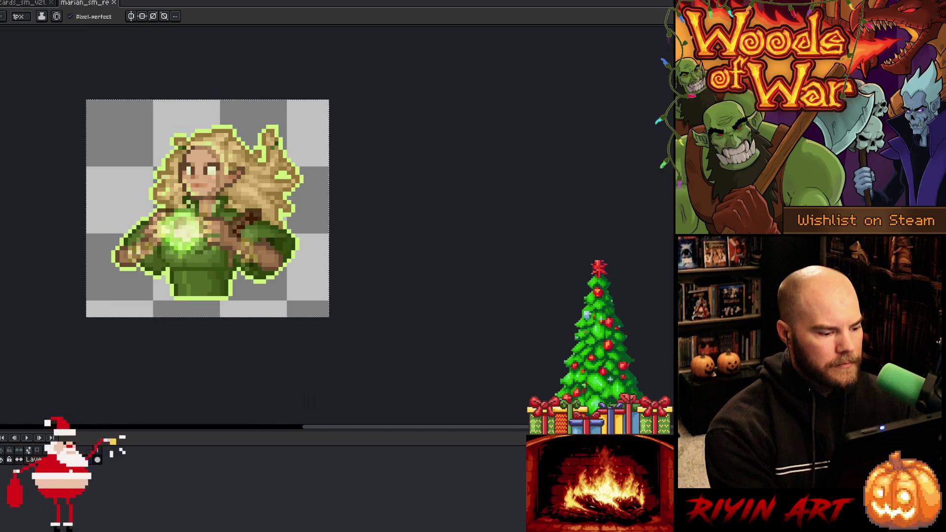
key(shift+n)
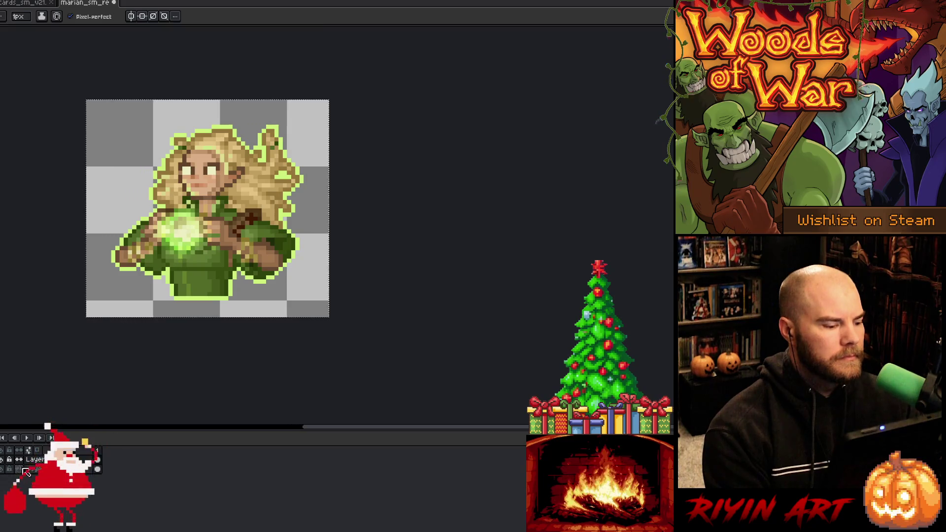
key(ctrl+z)
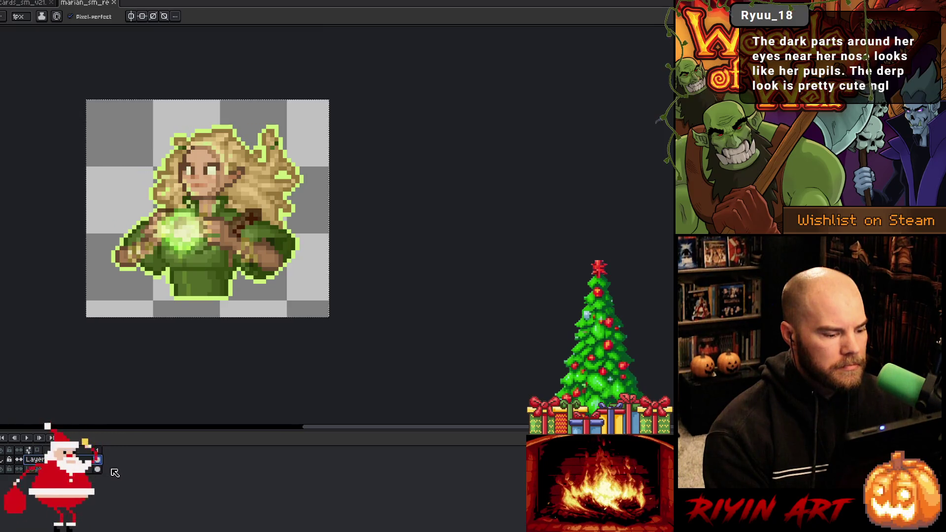
key(m)
key(ctrl+a)
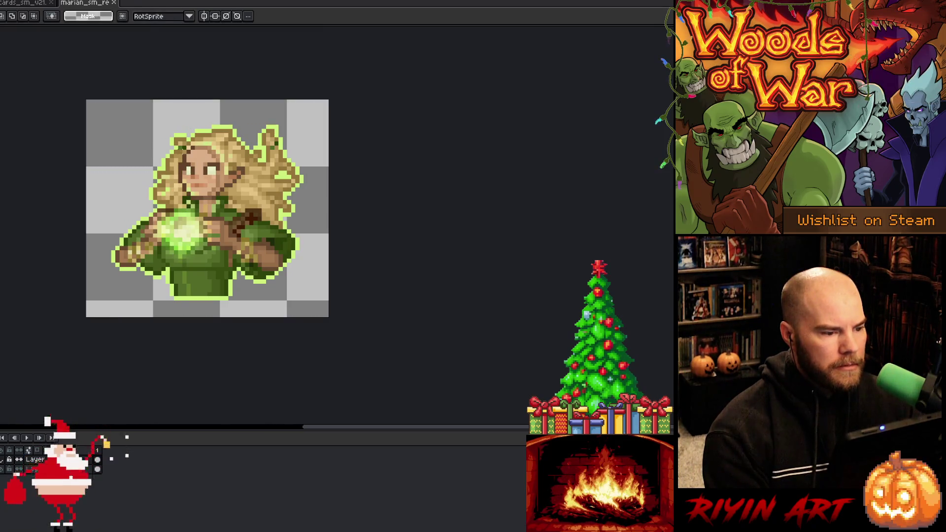
Step: Adjust the portrait selection and toggle the layer's visibility to compare the eyes
drag(228, 165, 220, 165)
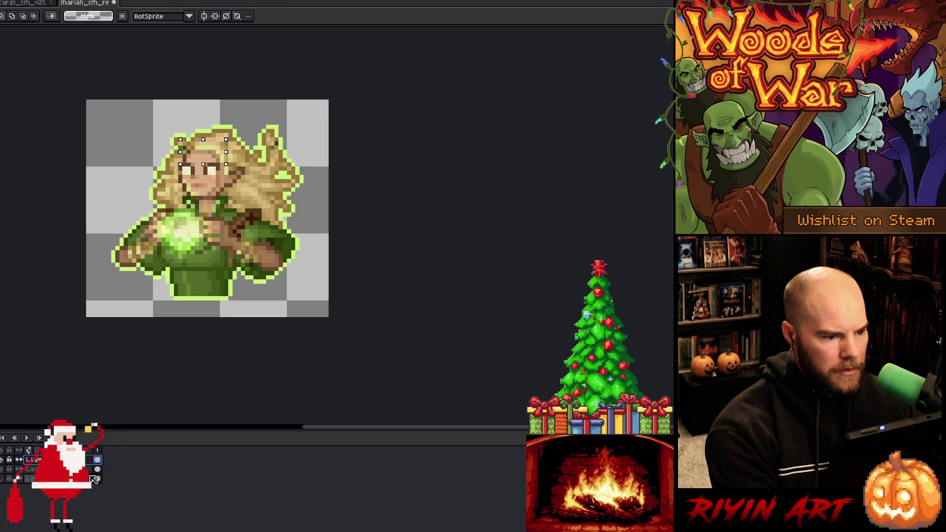
click(3, 468)
click(3, 468)
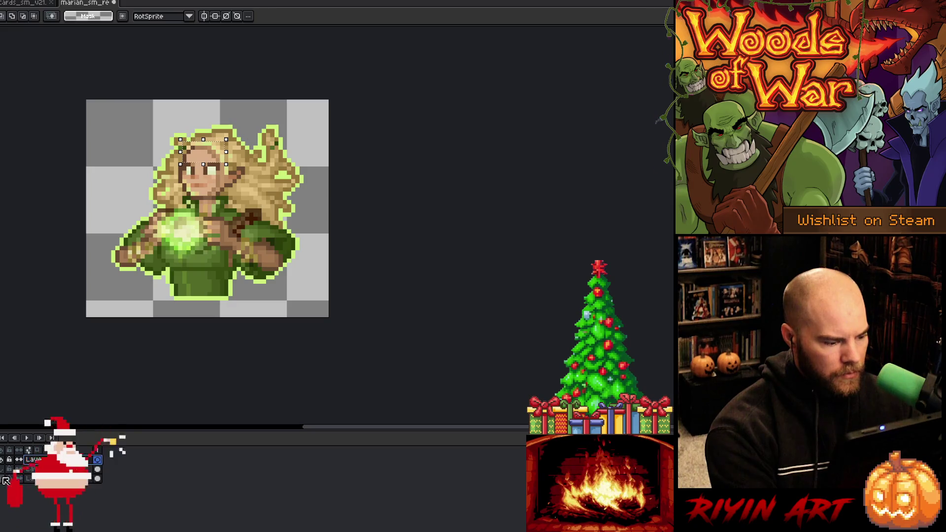
click(6, 480)
click(5, 480)
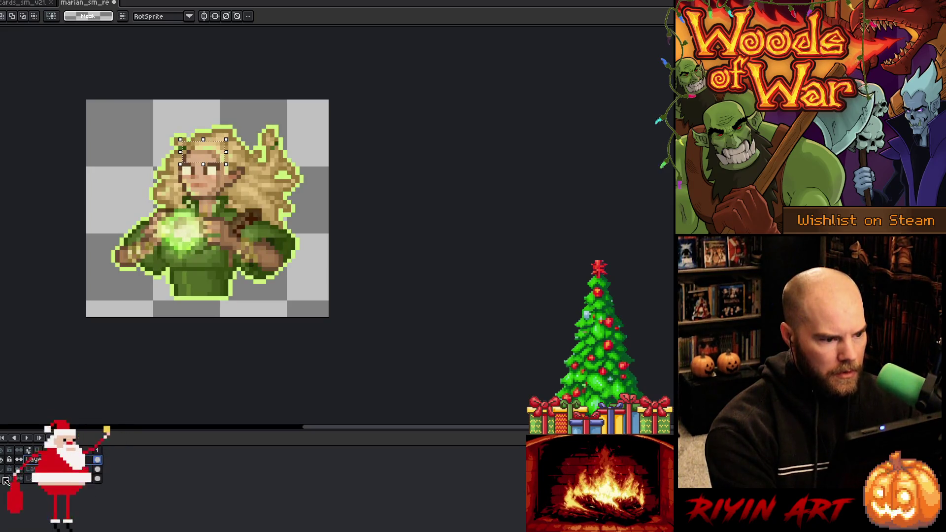
key(ctrl+a)
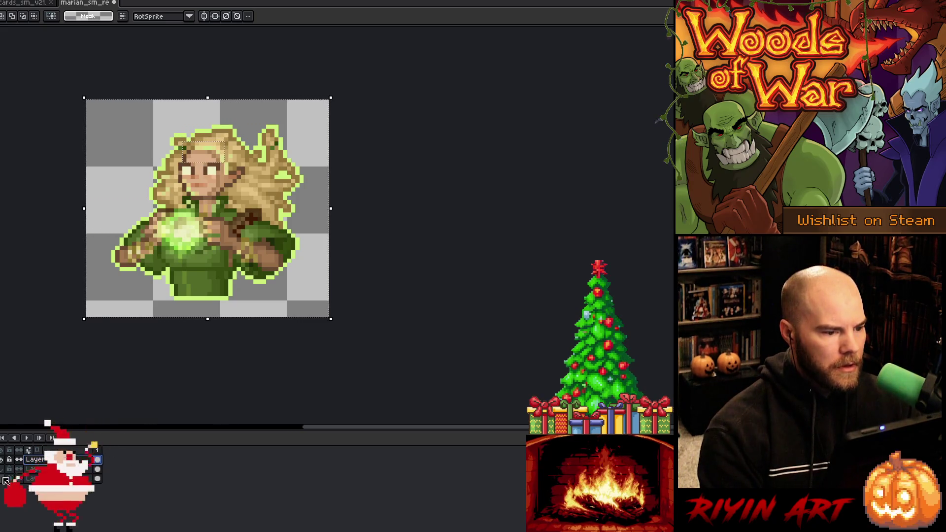
click(5, 480)
click(5, 481)
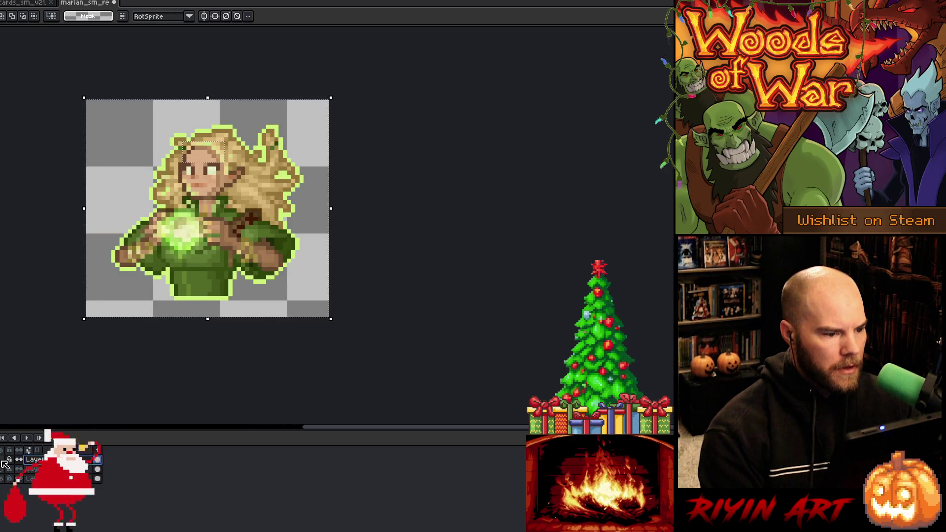
click(99, 461)
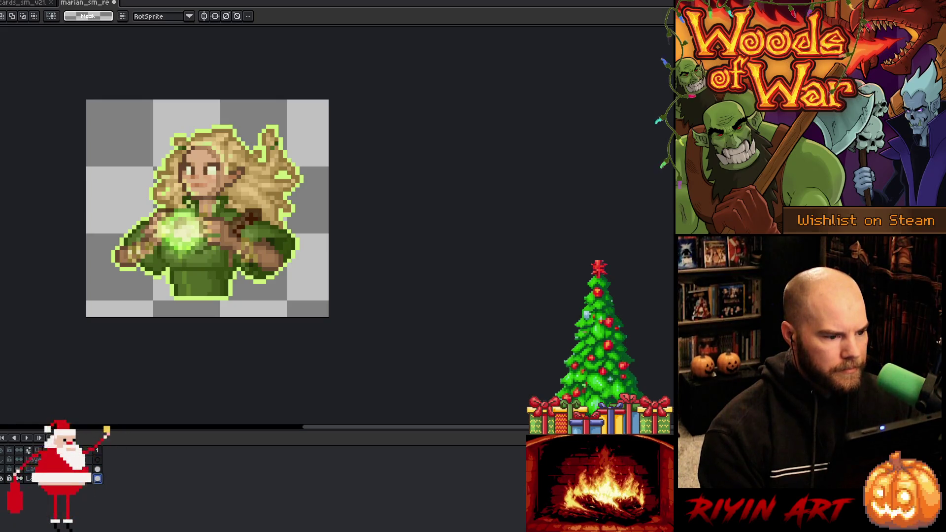
Step: Marquee the eye area, float it with Ctrl+T, check it with the layer hidden, and commit
key(v)
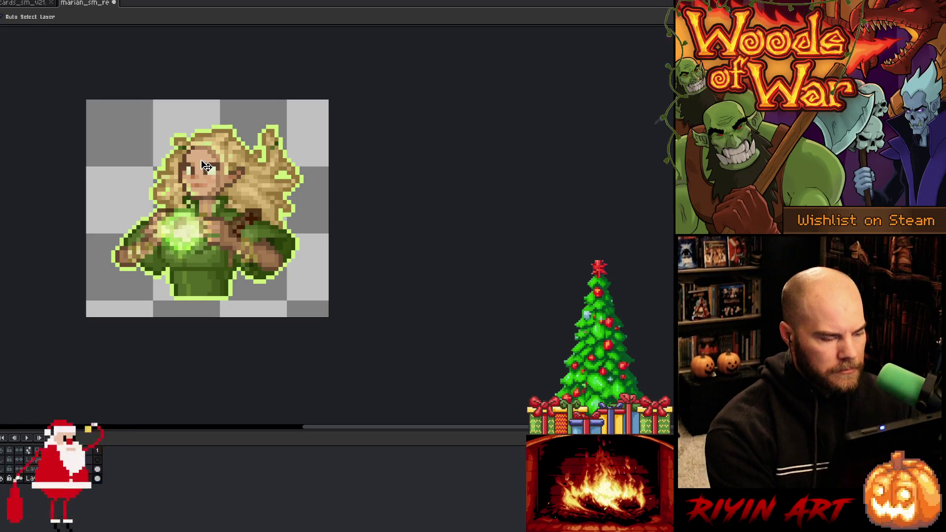
key(m)
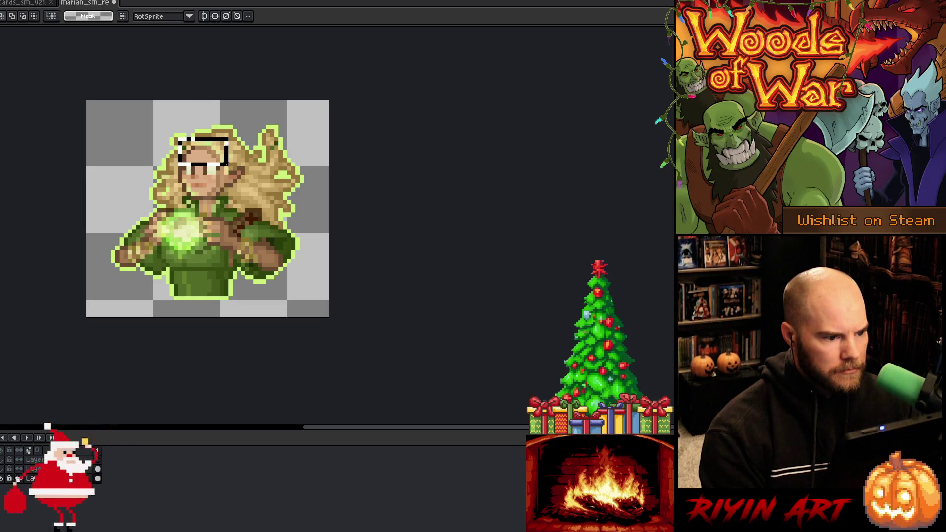
mouse_move(234, 110)
mouse_down()
mouse_move(142, 133)
mouse_move(163, 171)
mouse_move(180, 175)
mouse_up()
drag(158, 113, 185, 160)
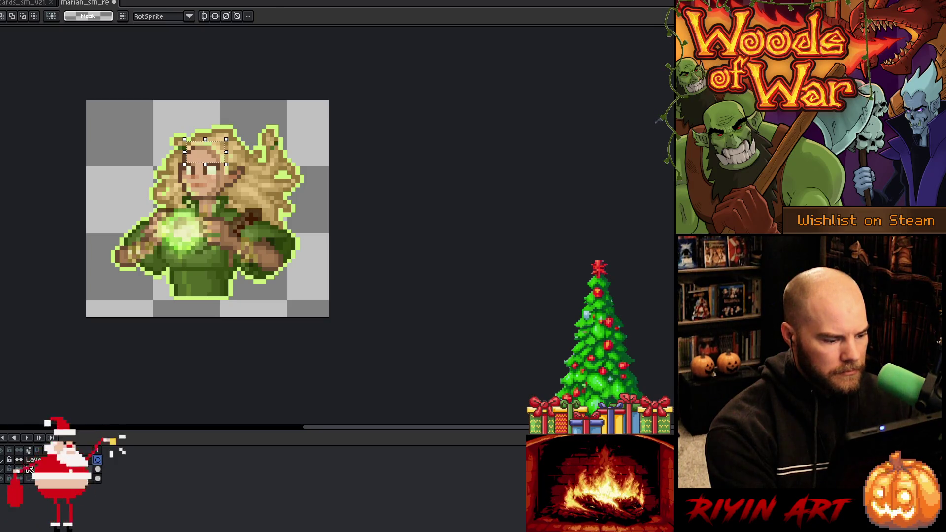
key(ctrl+t)
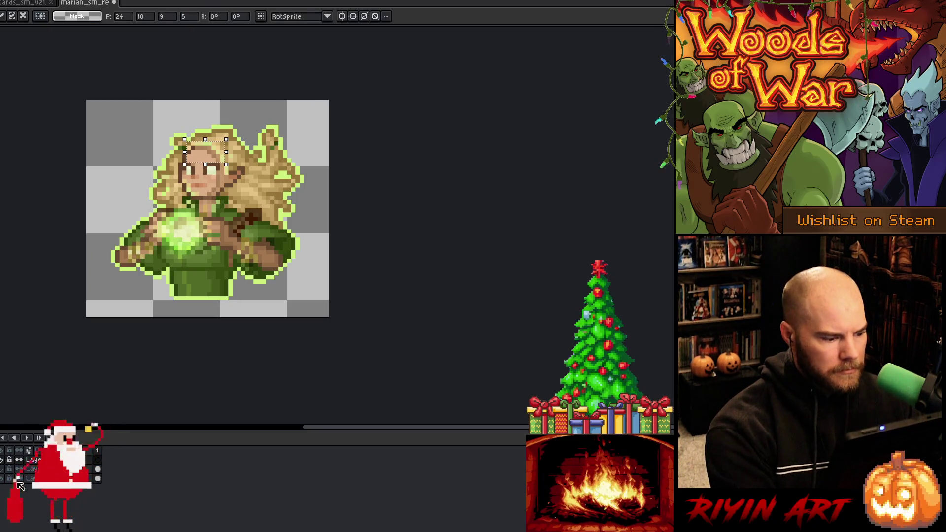
click(2, 479)
click(2, 475)
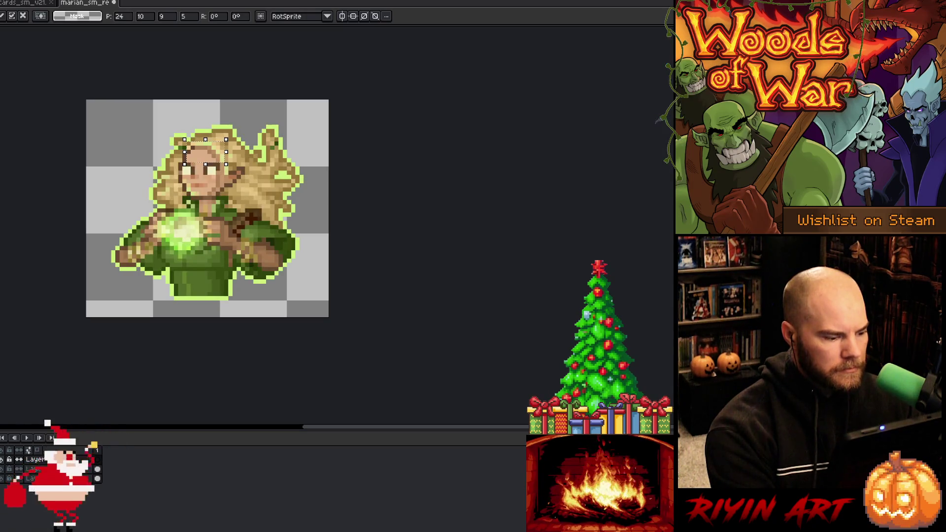
click(32, 469)
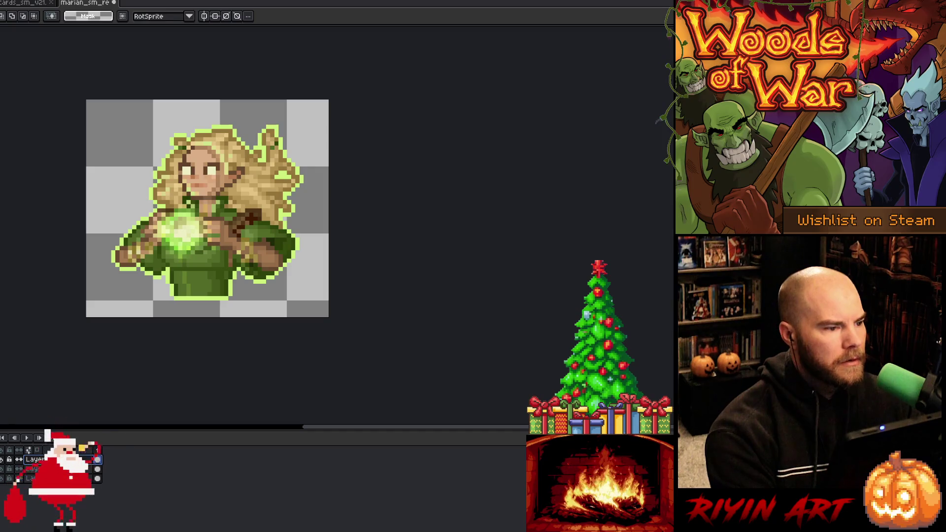
click(28, 4)
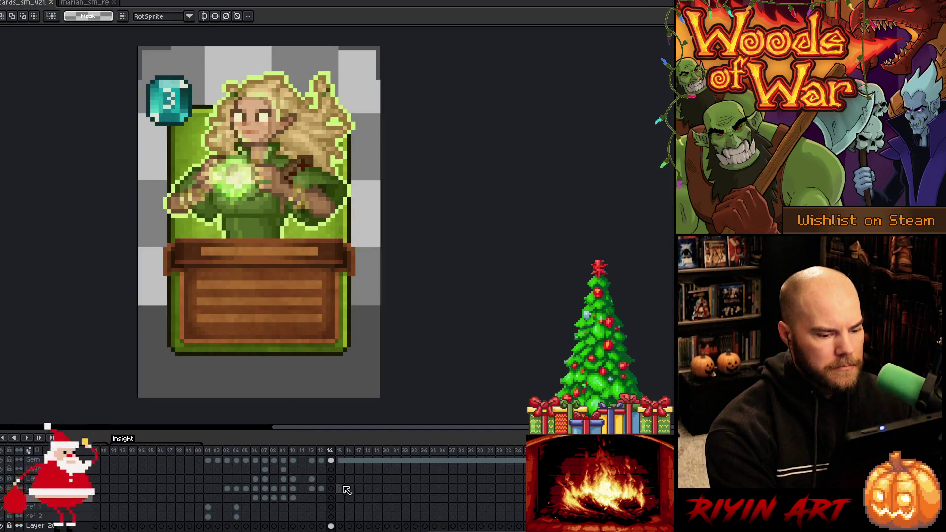
Step: Paste the refined eyes into the sorceress card's frame and close the marian_sm_re portrait file
click(331, 526)
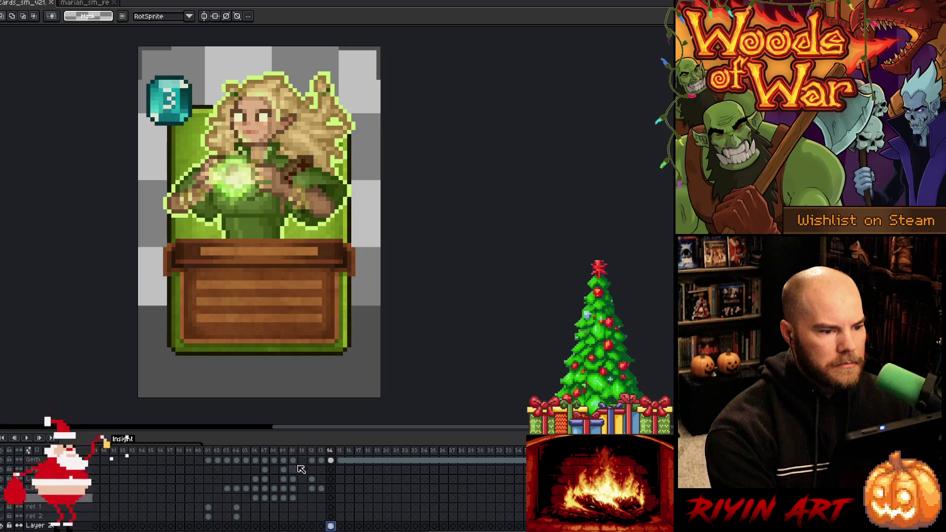
key(ctrl+v)
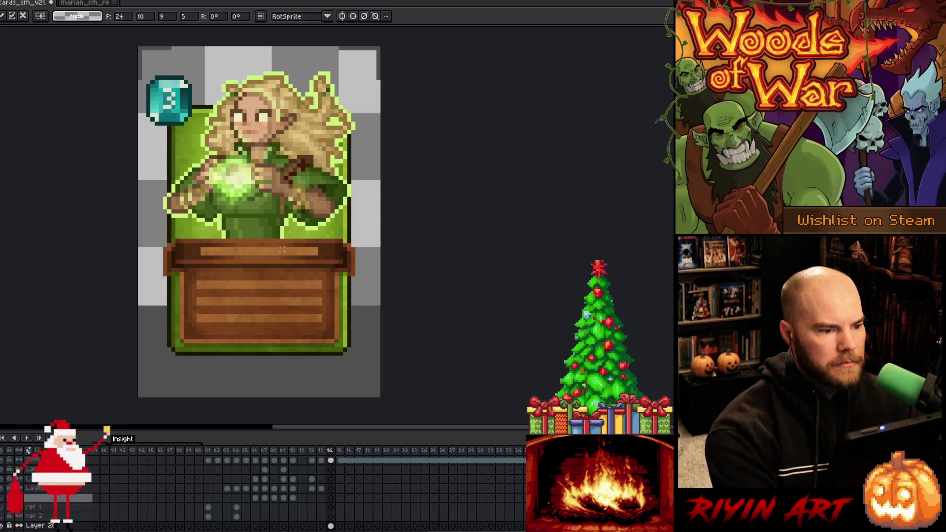
key(Return)
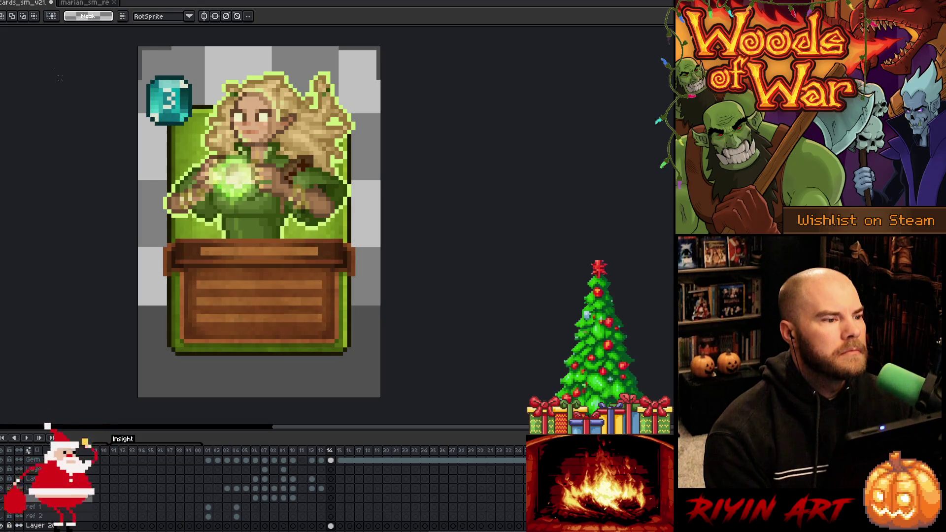
click(93, 5)
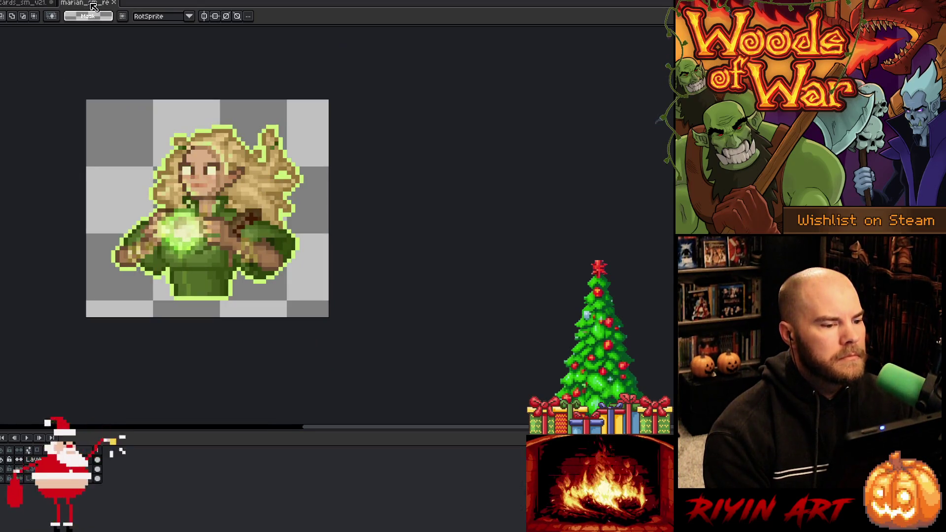
click(115, 7)
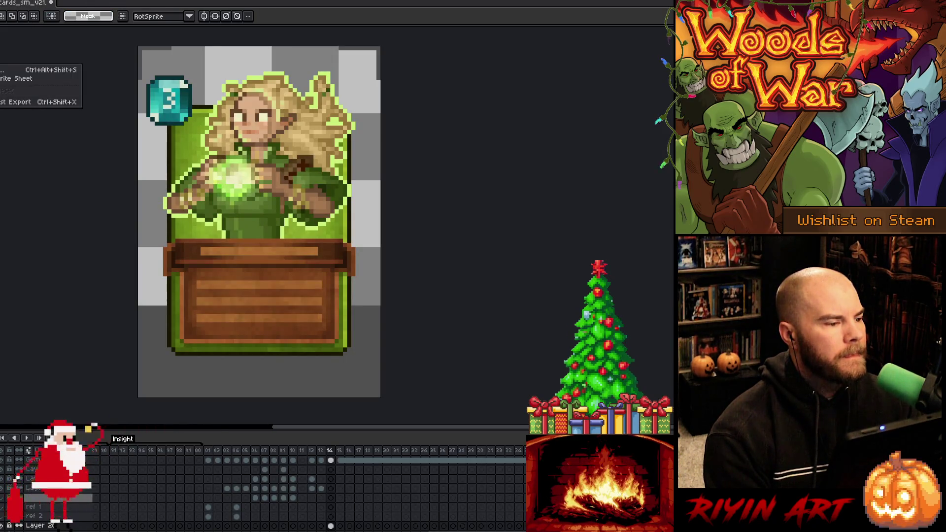
key(ctrl+e)
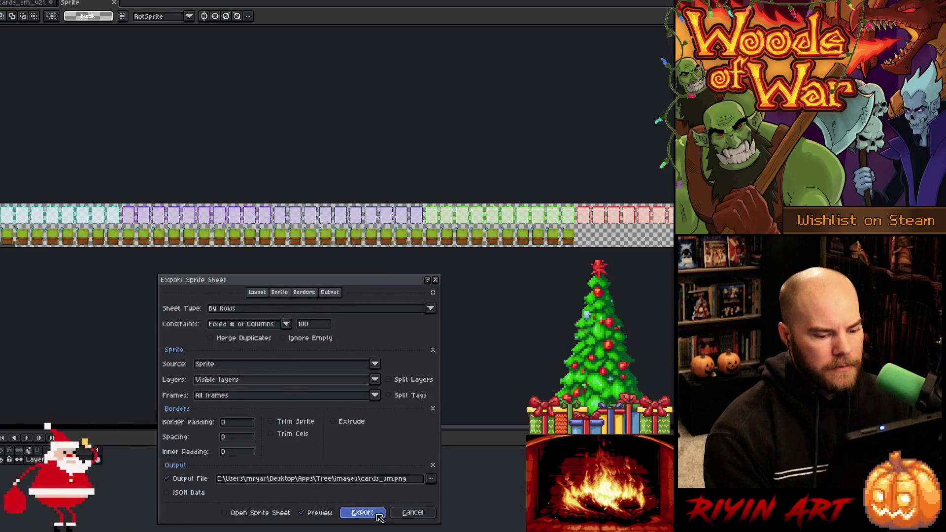
Step: Export the sprite sheet over cards_sm.png and save the card file
click(376, 514)
click(345, 291)
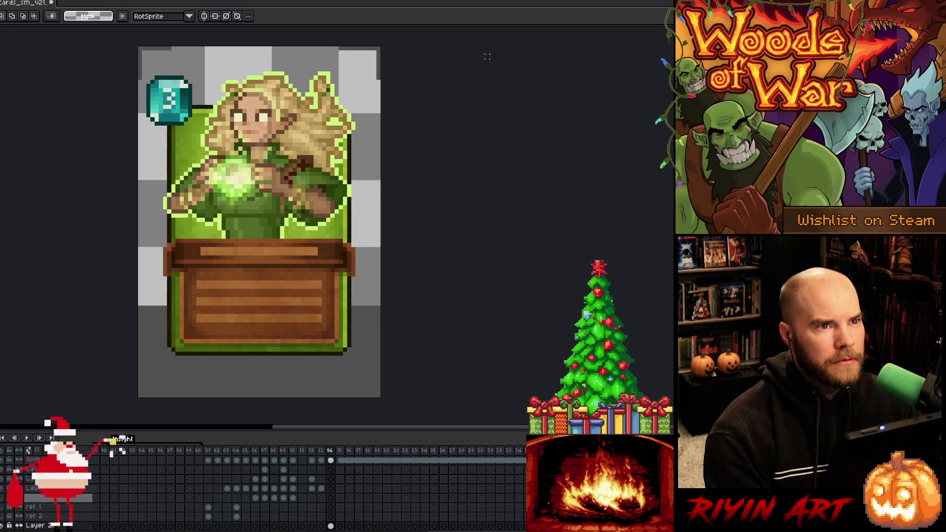
key(ctrl+s)
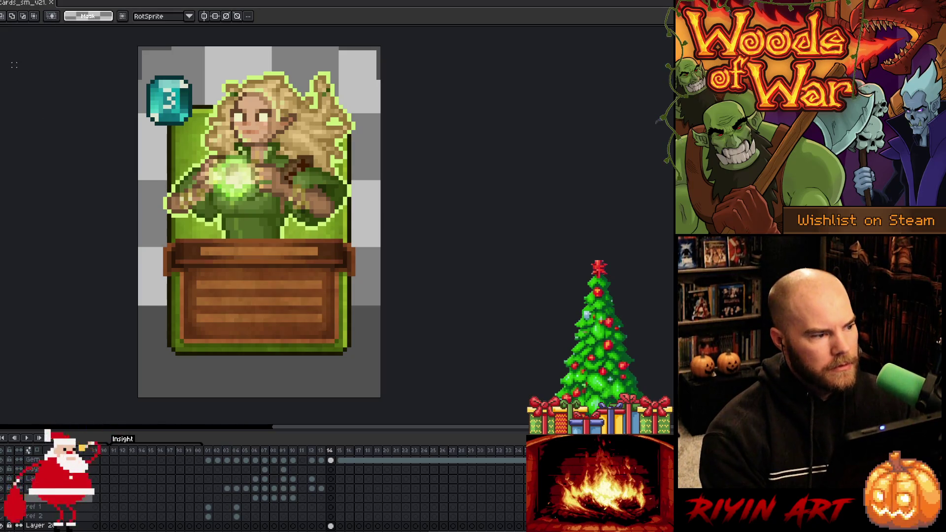
scroll(137, 170, down, 1)
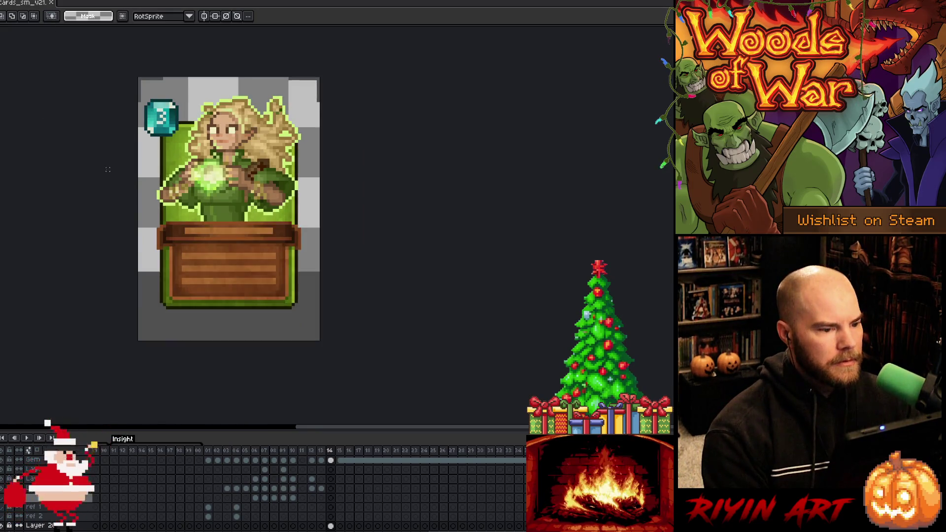
key(space)
drag(101, 186, 133, 215)
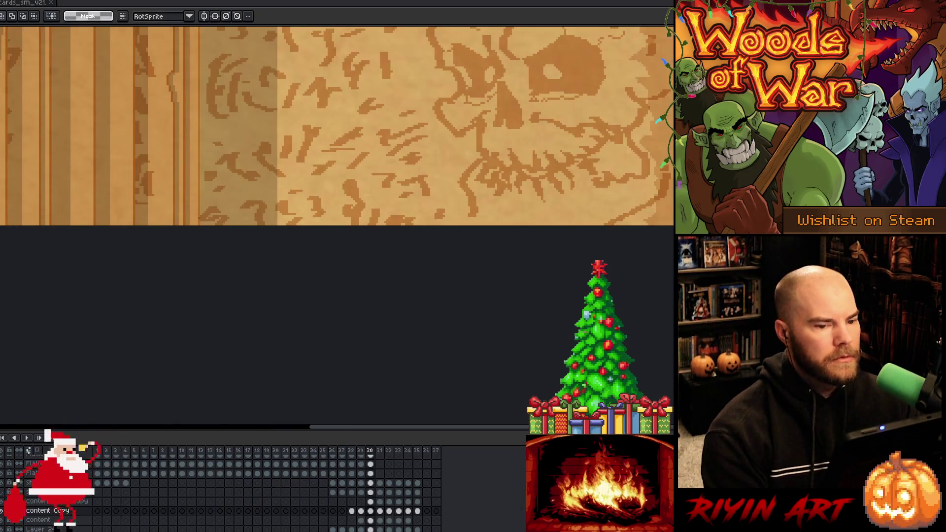
key(space)
mouse_move(284, 149)
mouse_down()
mouse_move(290, 161)
mouse_move(291, 143)
mouse_up()
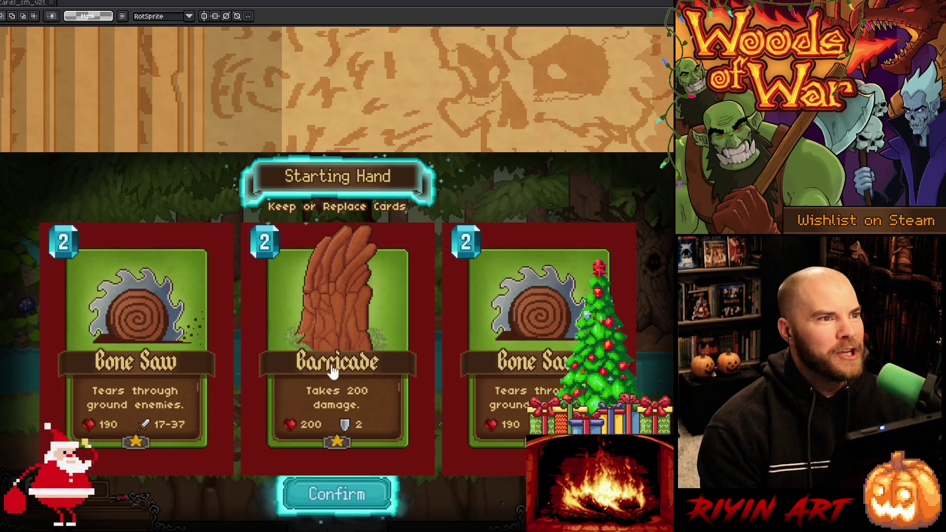
Step: Mark the Barricade and both Bone Saw cards and confirm replacing the starting hand
click(338, 320)
click(163, 339)
click(458, 333)
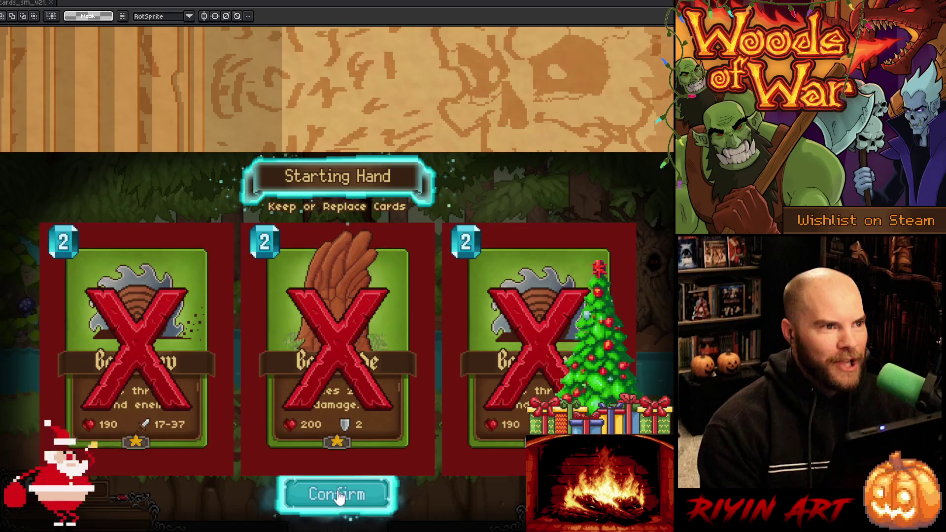
click(326, 493)
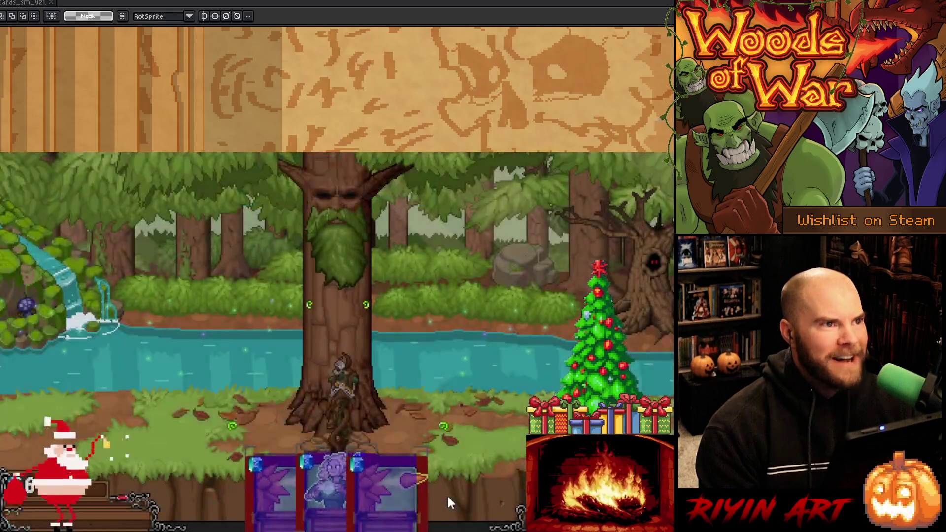
Step: Play the new Marian's Gift card onto the battlefield
mouse_move(323, 478)
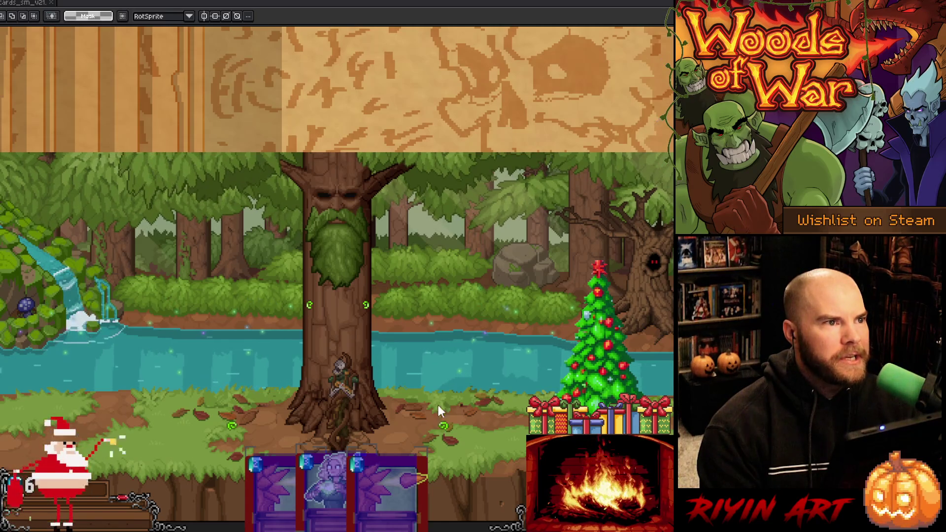
click(334, 497)
mouse_move(329, 498)
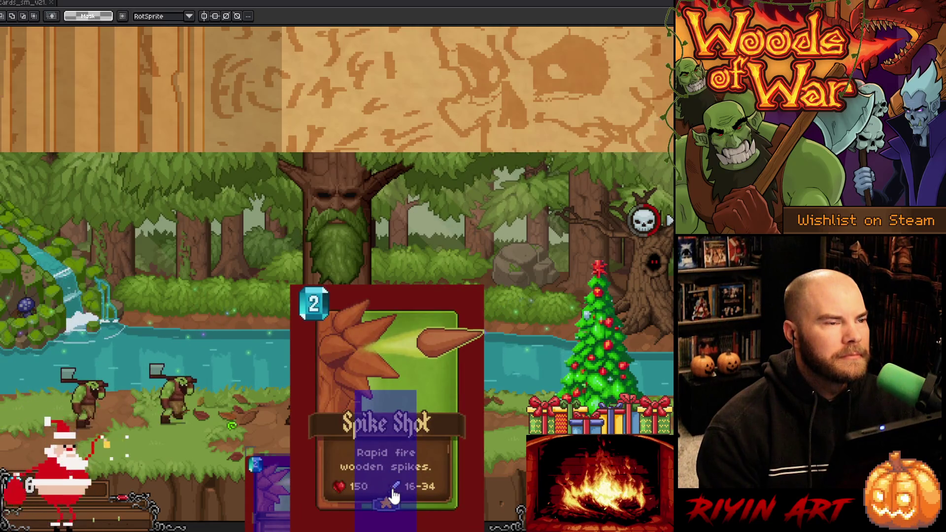
click(332, 496)
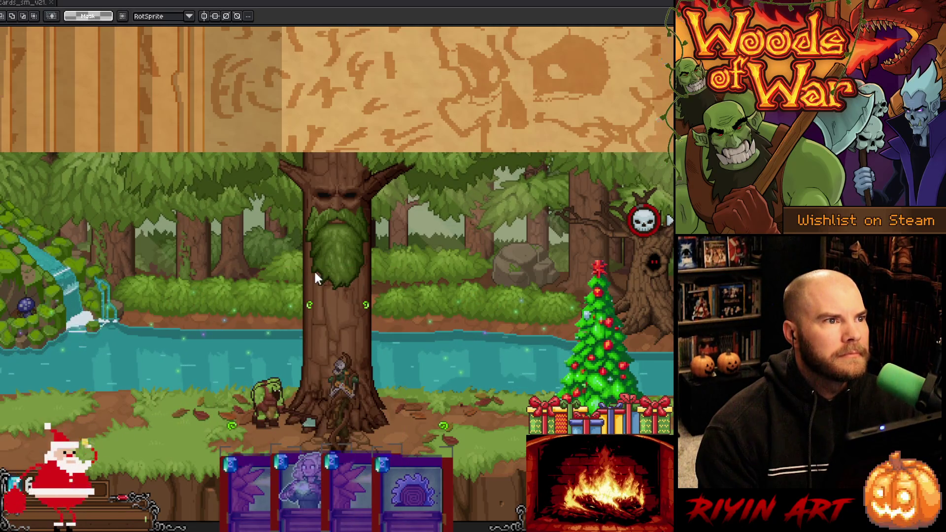
mouse_move(307, 474)
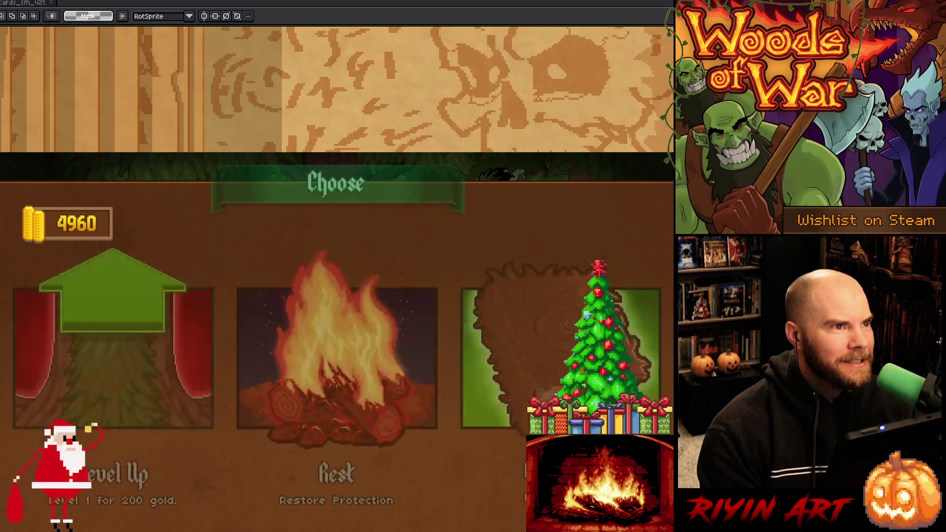
Step: Rest at the moonlit campfire and play the Marian and Bant dialogue through to its end
click(338, 357)
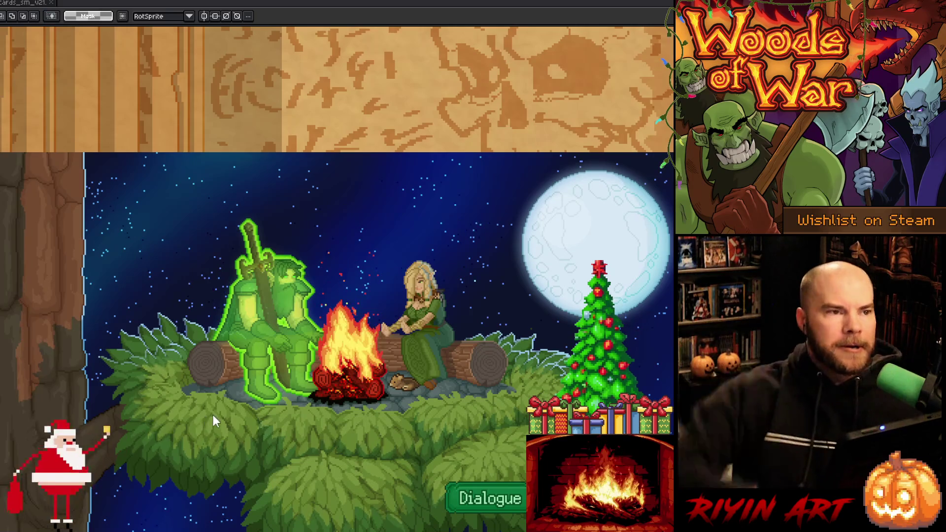
click(460, 481)
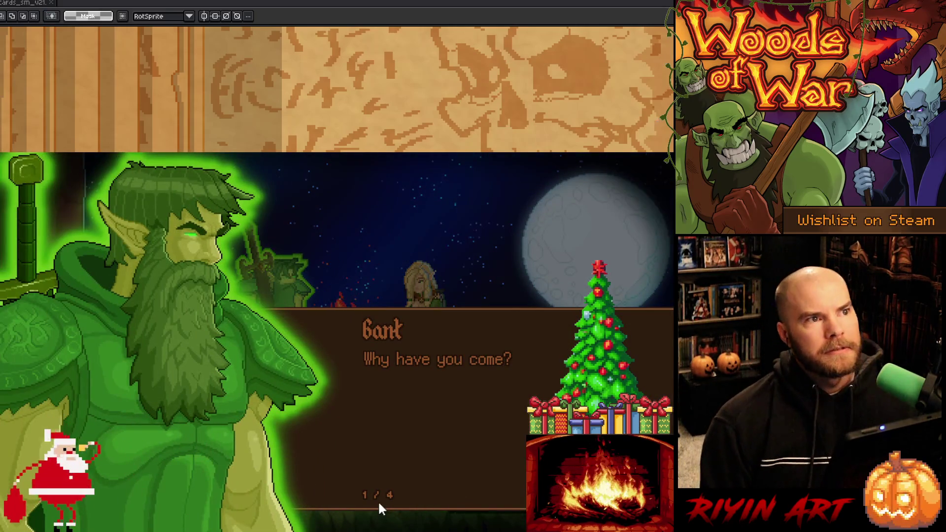
click(370, 447)
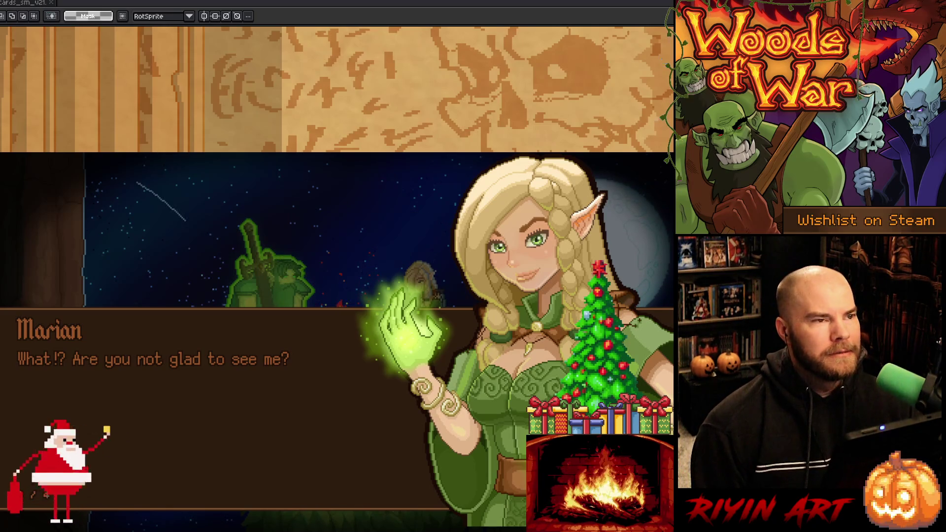
click(294, 274)
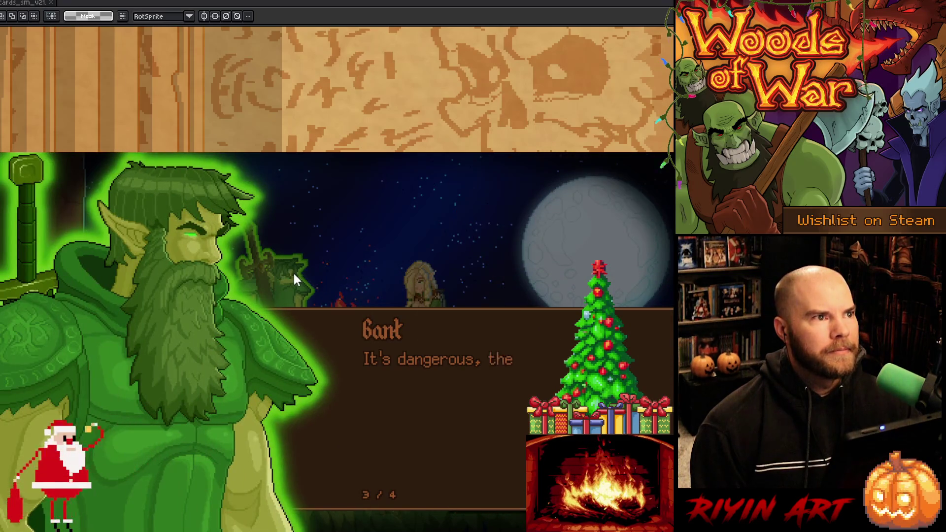
click(418, 403)
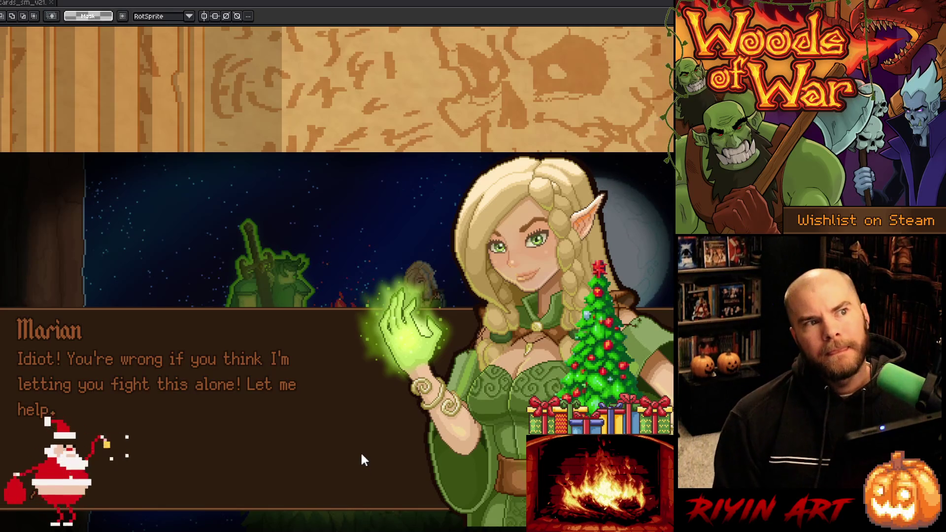
click(371, 427)
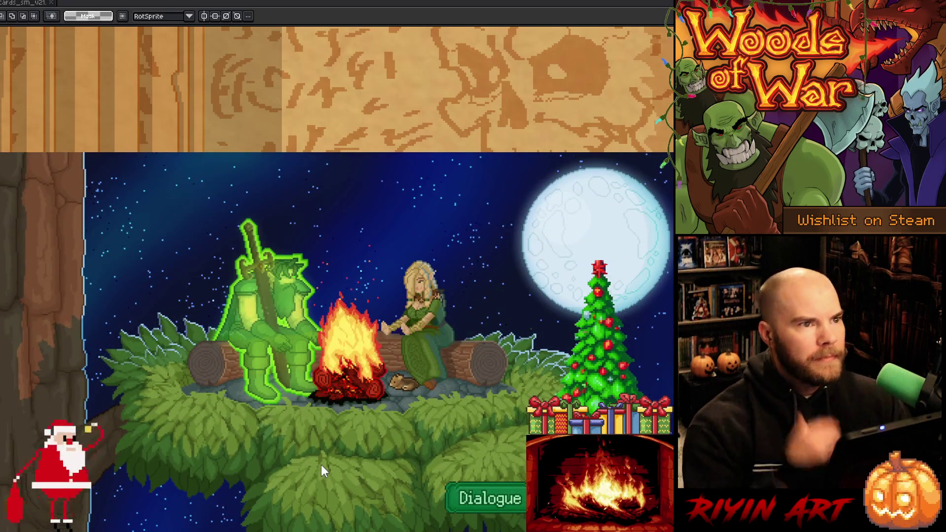
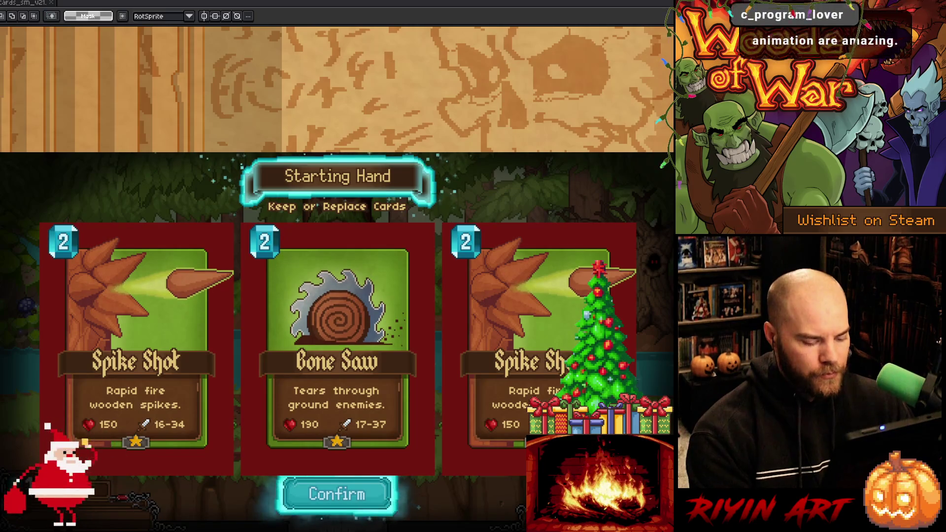
Step: Accept the starting hand twice to check the banner position, then leave the game window
key(Return)
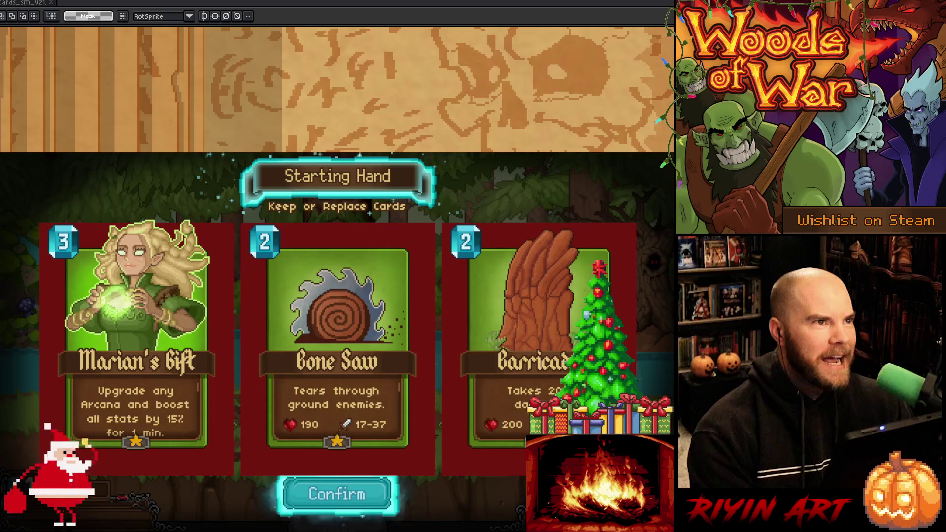
key(Return)
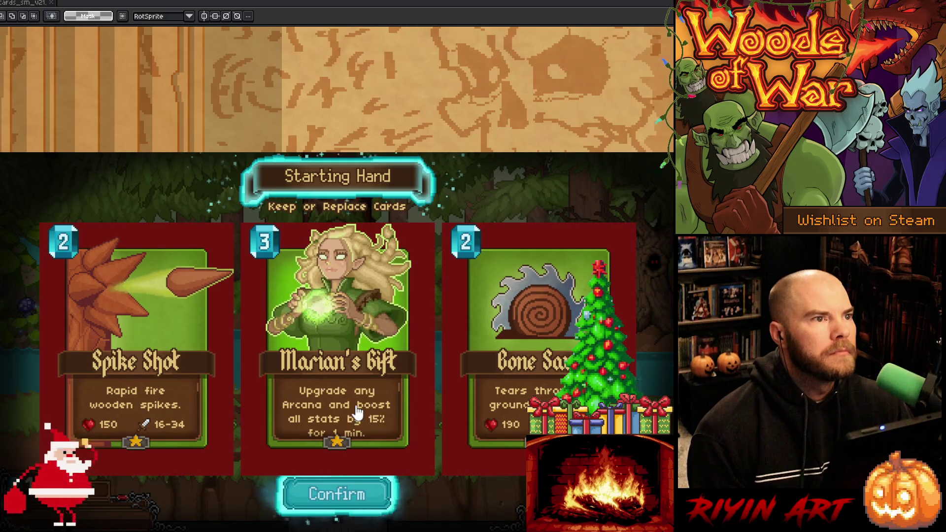
key(alt+Tab)
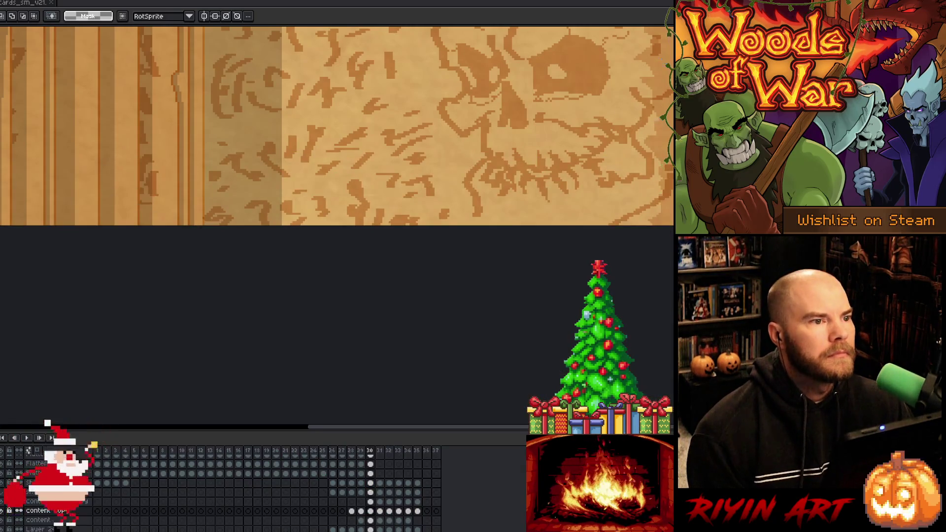
Step: Return to CardSprite.cpp's adjustCard code near line 4576 in VS Code, then switch to Interface.cpp
key(alt+Tab)
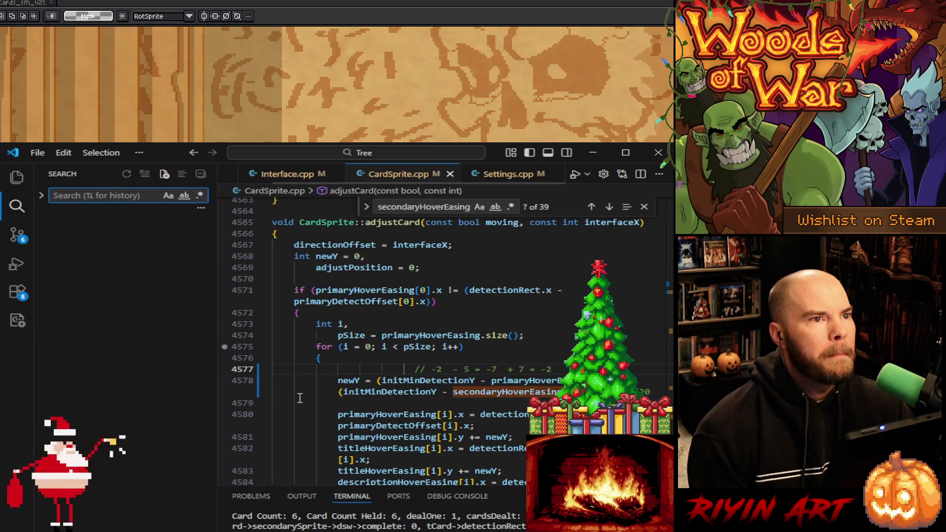
key(alt+Tab)
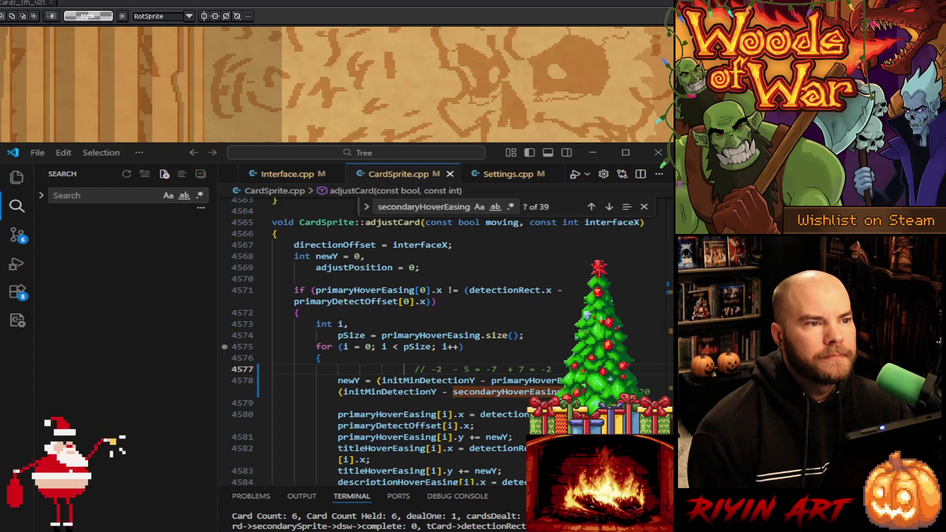
key(alt+Tab)
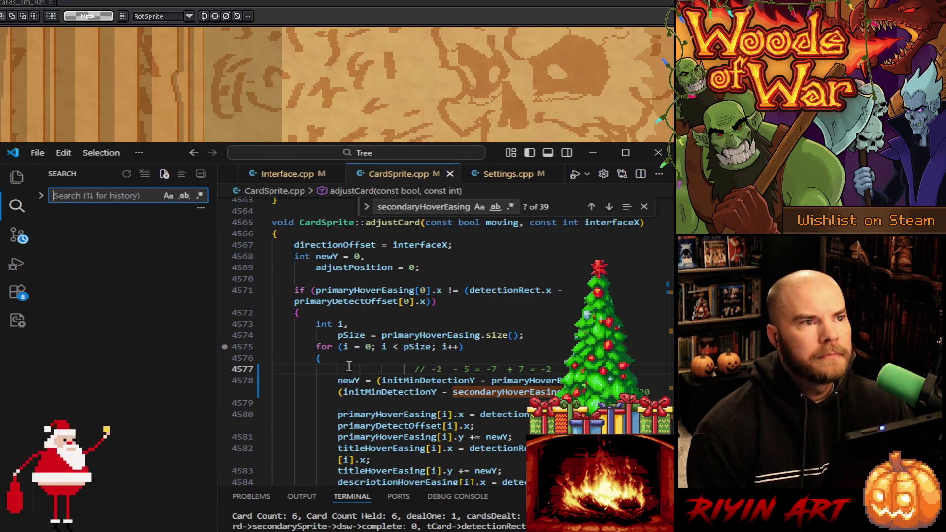
click(440, 367)
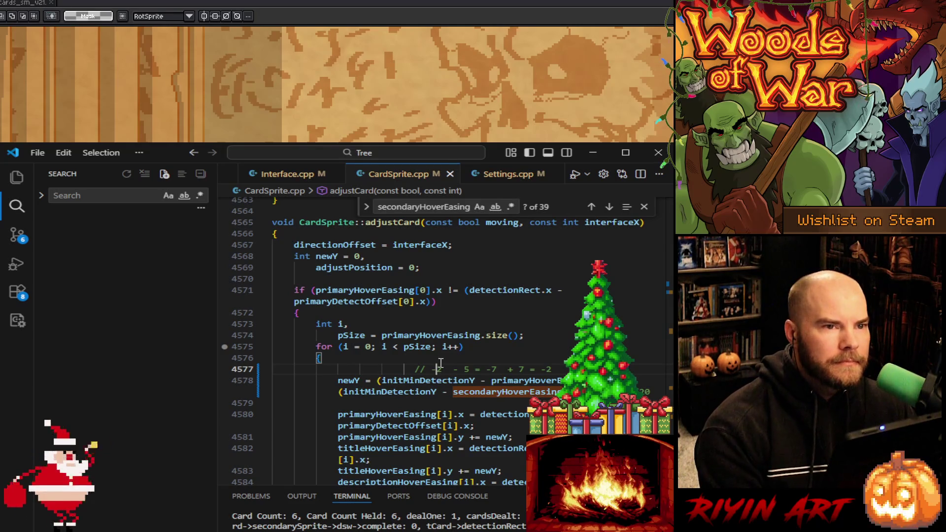
click(483, 356)
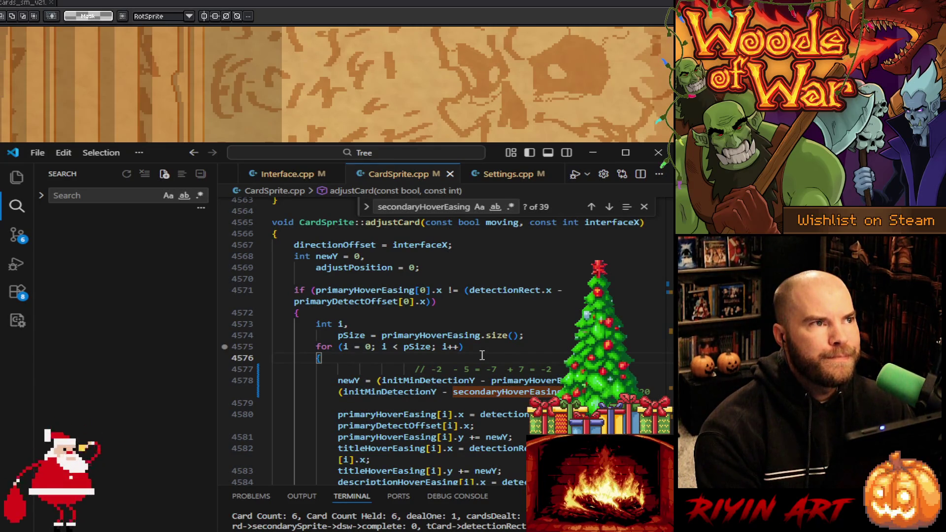
key(ctrl+Tab)
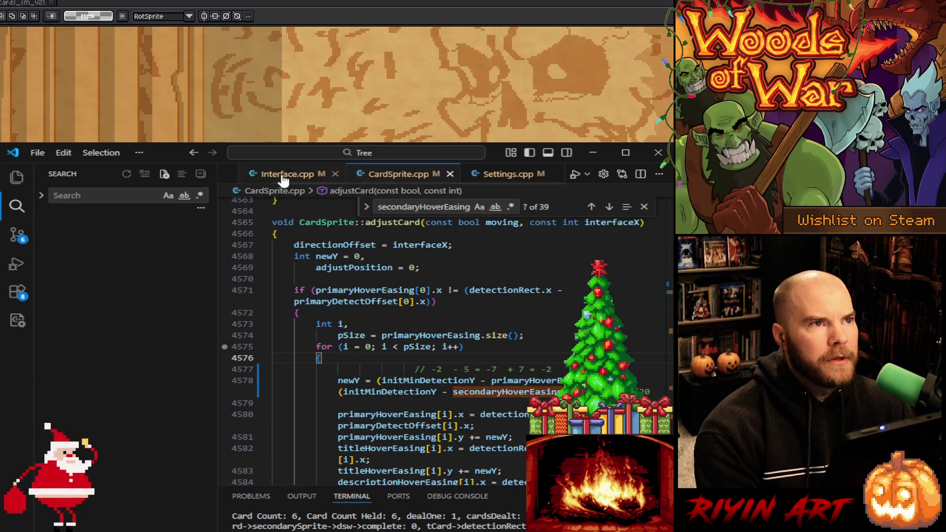
Step: Find the banner code in Interface.cpp and set bannerY on line 314 to 3
scroll(433, 404, up, 15)
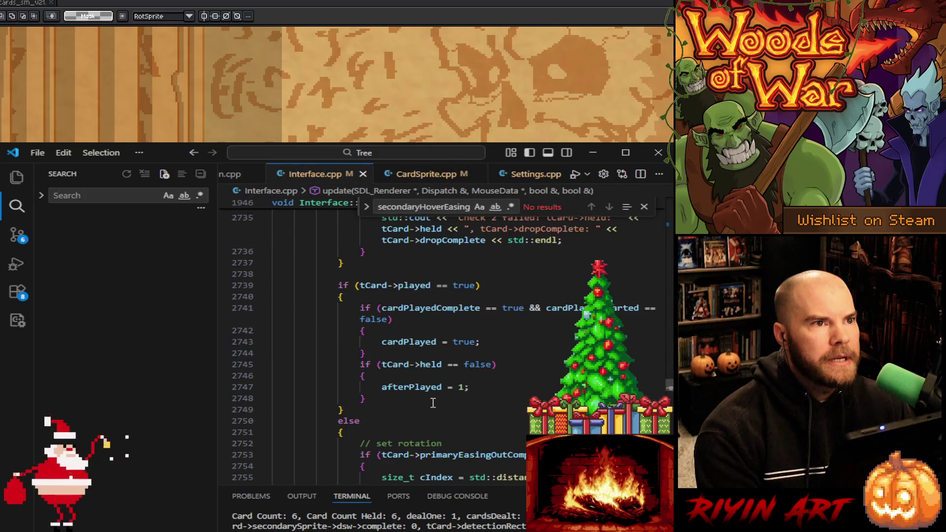
scroll(433, 403, up, 7)
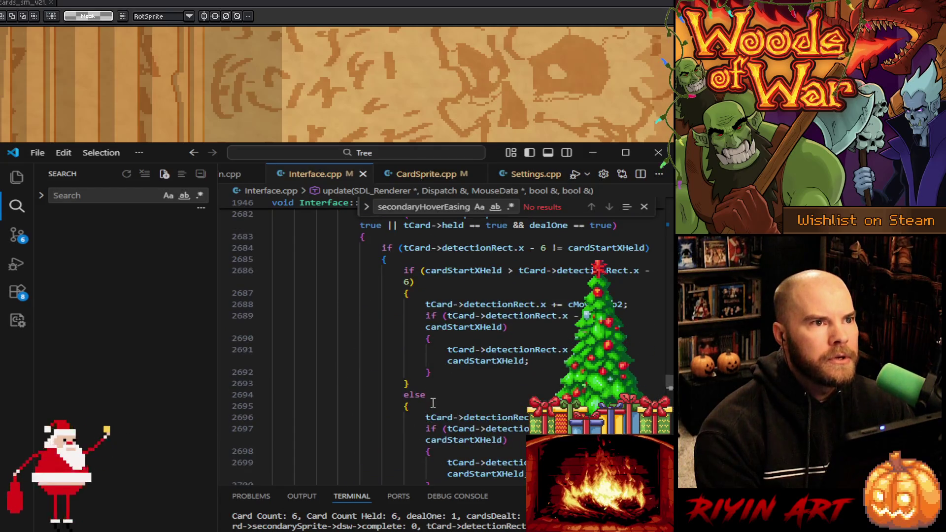
key(ctrl+f)
text(banner)
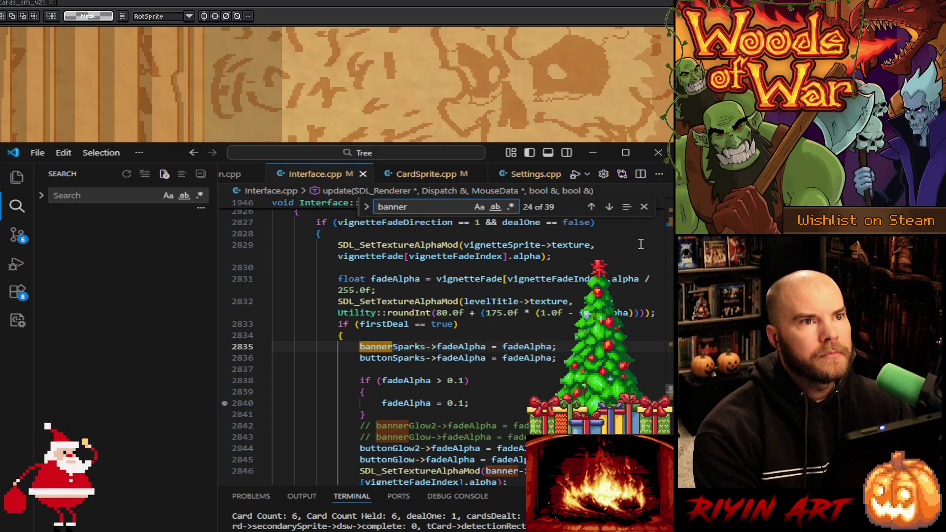
key(alt+Left)
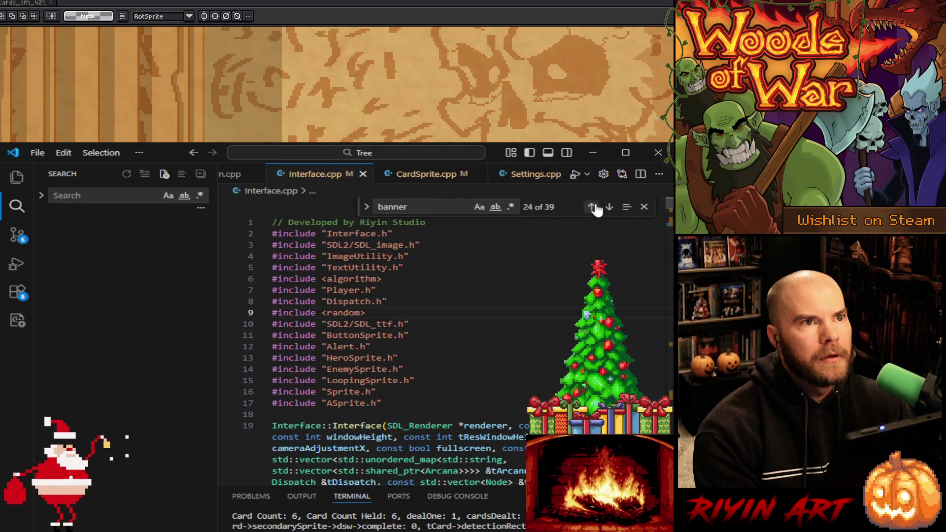
click(609, 207)
scroll(610, 215, down, 2)
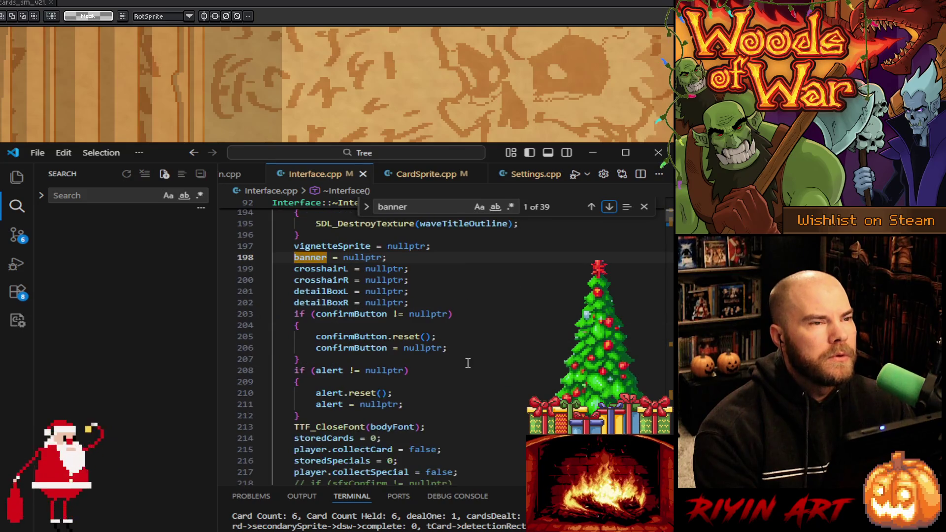
click(609, 206)
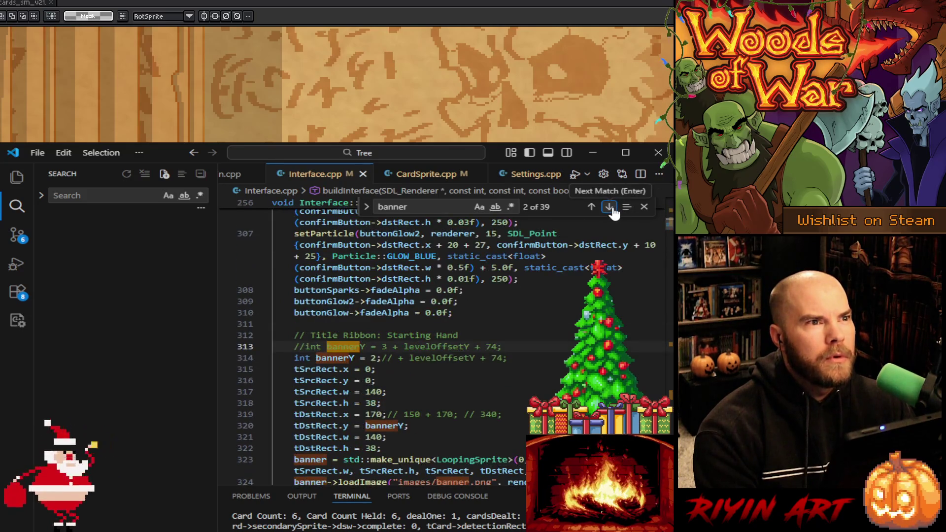
double_click(373, 358)
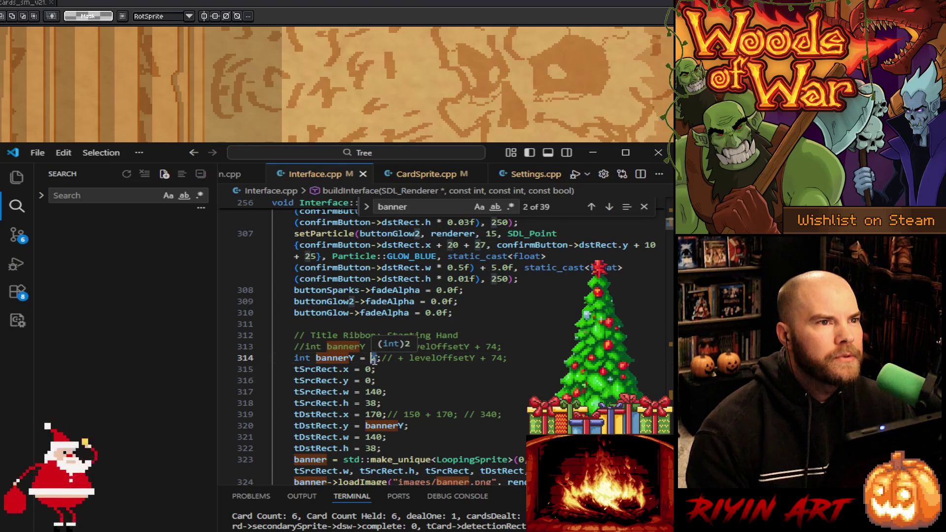
text(3)
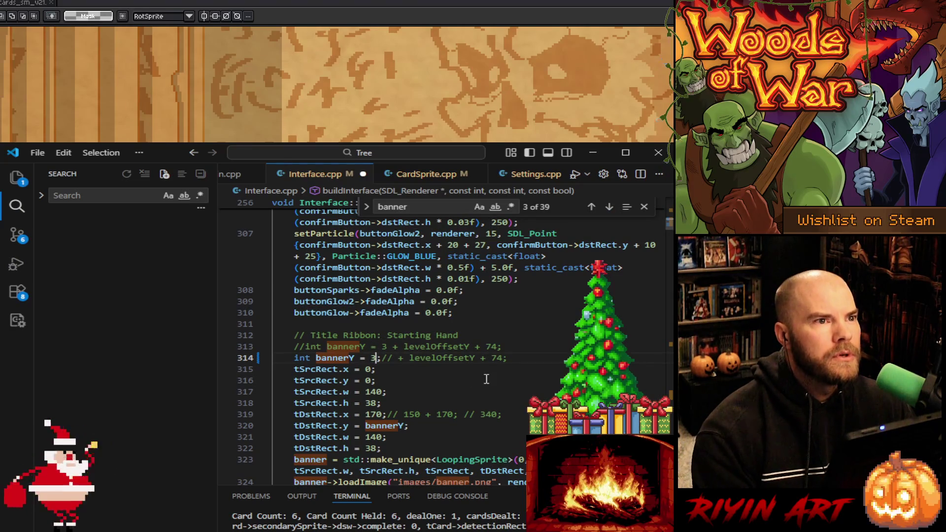
Step: Delete the old commented-out bannerY line and trailing comment, then save Interface.cpp
mouse_move(518, 349)
mouse_down()
mouse_move(519, 339)
mouse_move(382, 347)
mouse_up()
key(BackSpace)
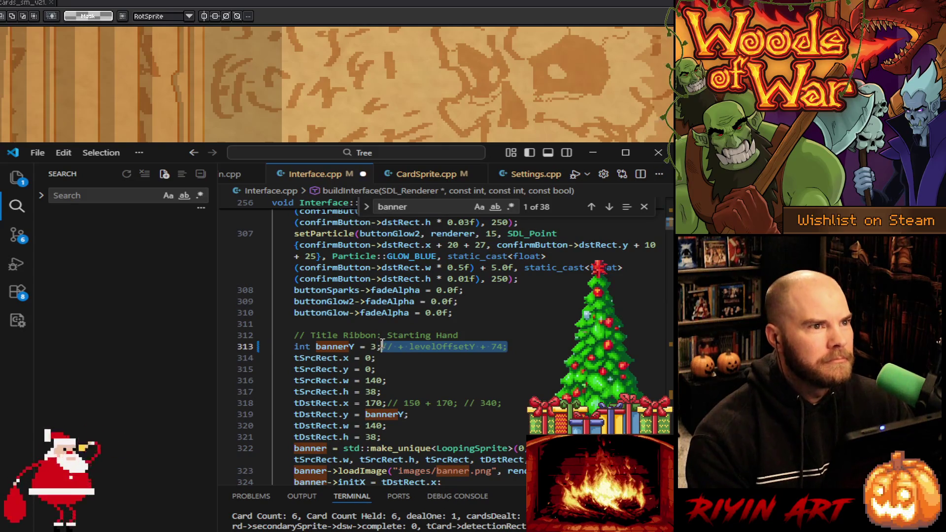
key(BackSpace)
key(ctrl+s)
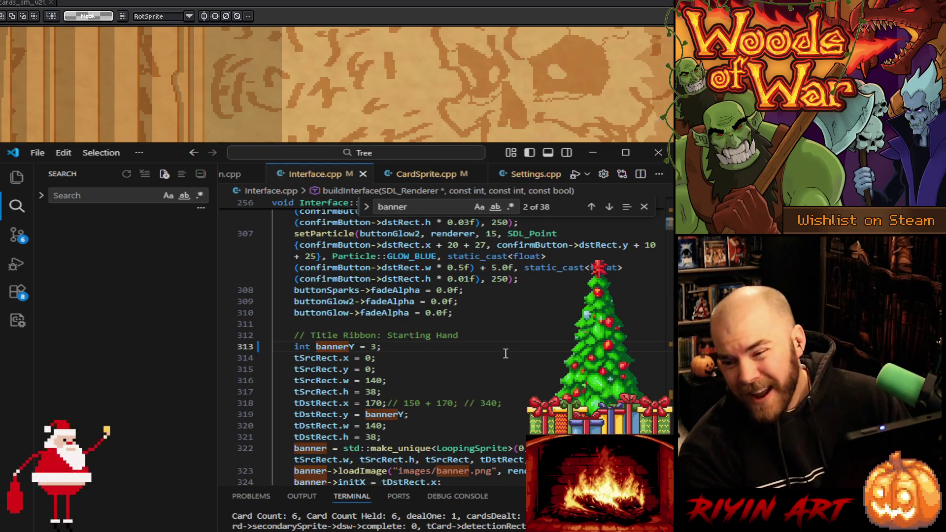
Step: Remove the leftover //150 comment on line 381 and save Interface.cpp again
scroll(493, 379, down, 1)
scroll(493, 378, down, 1)
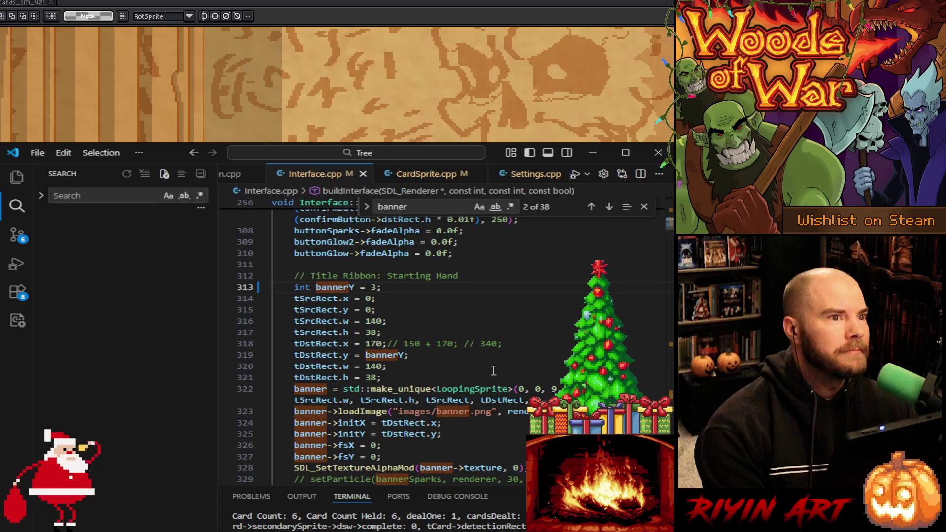
click(493, 367)
scroll(488, 372, down, 3)
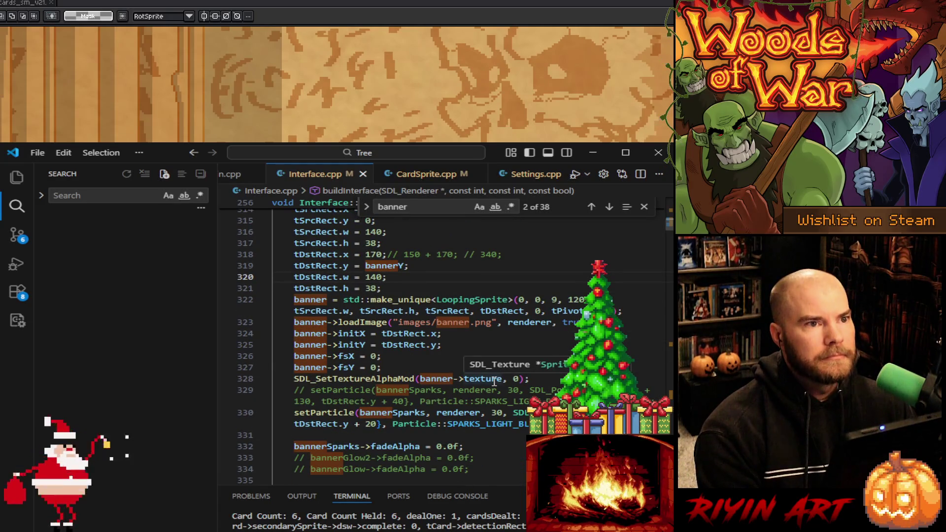
scroll(495, 383, down, 9)
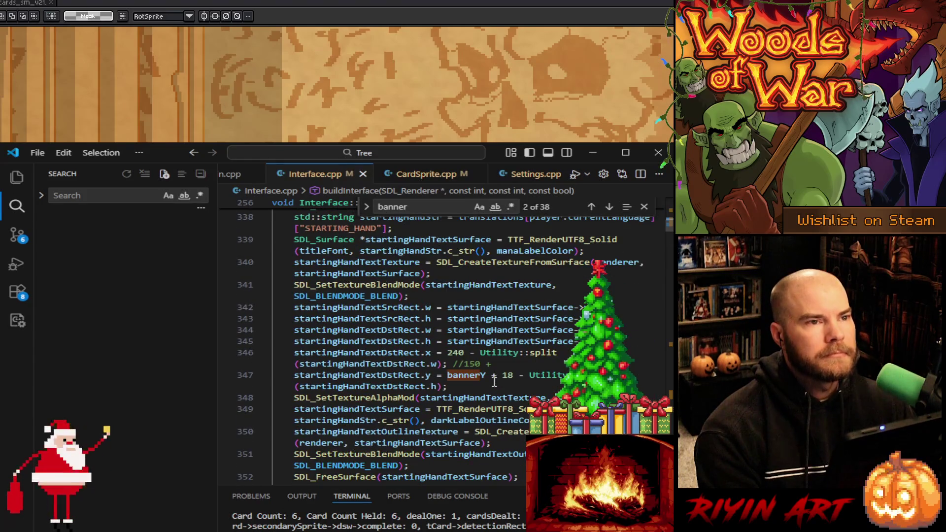
scroll(527, 413, down, 10)
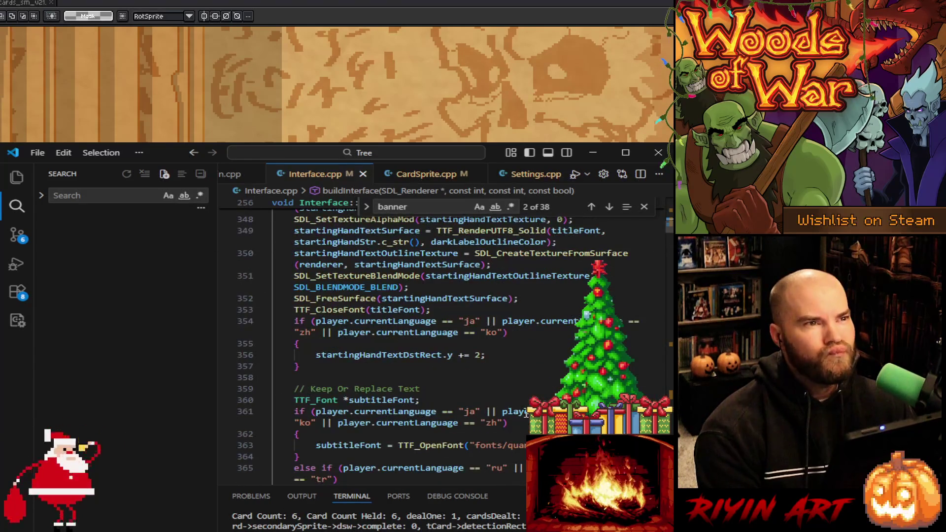
scroll(527, 413, down, 2)
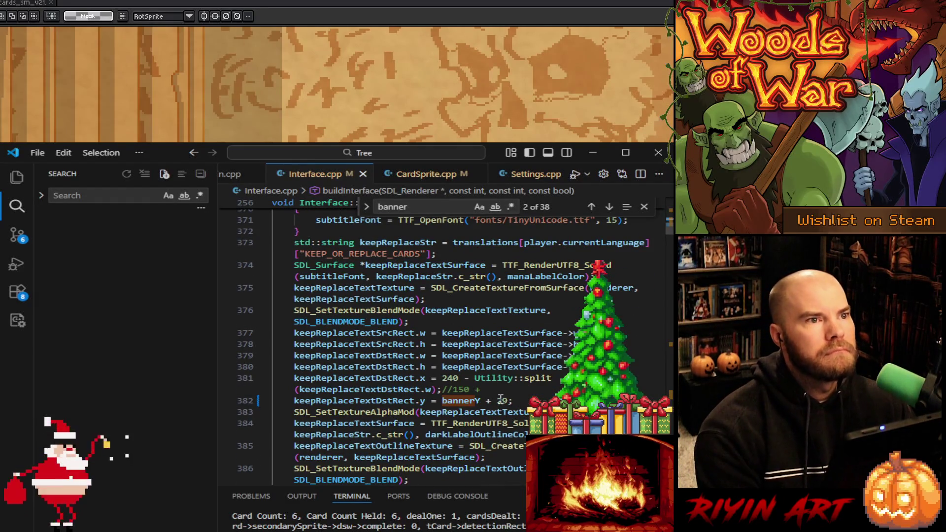
drag(443, 390, 492, 388)
key(BackSpace)
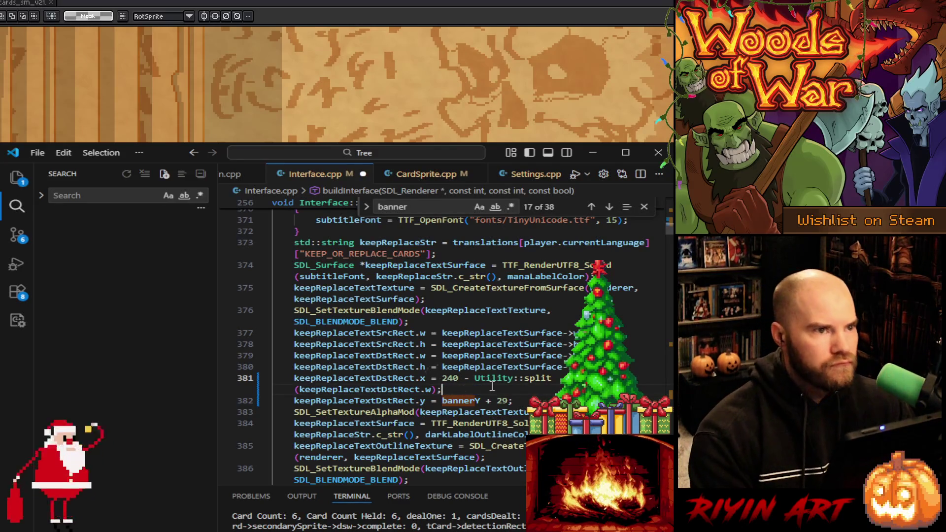
key(ctrl+s)
click(261, 174)
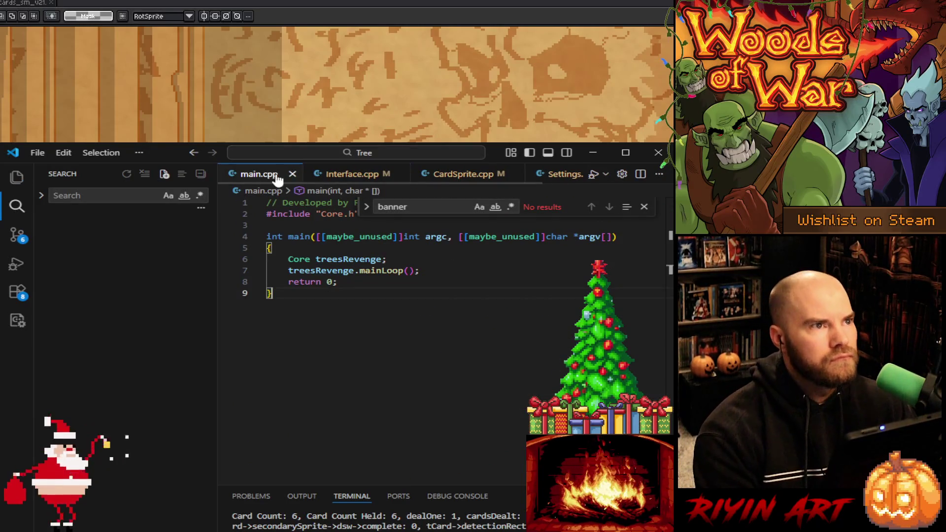
Step: Build and run the game, then close the main.cpp tab
click(594, 175)
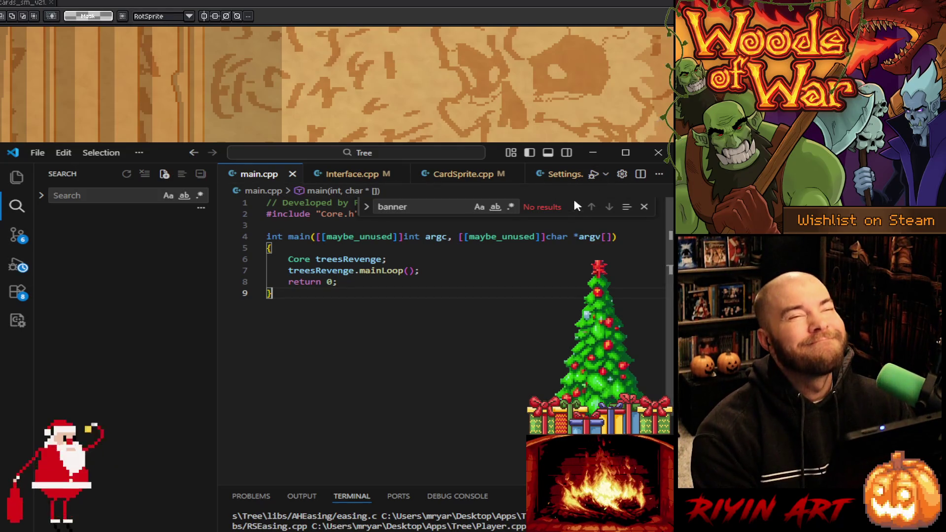
key(ctrl+w)
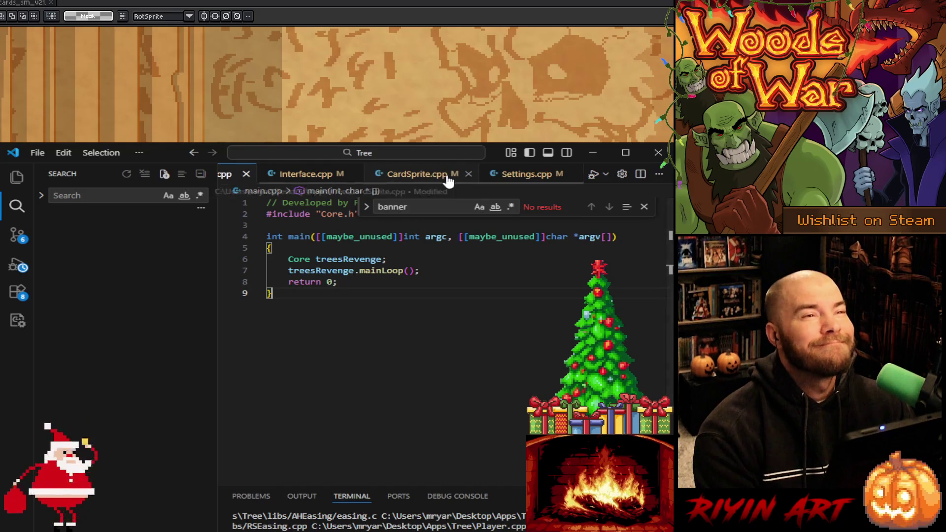
click(512, 183)
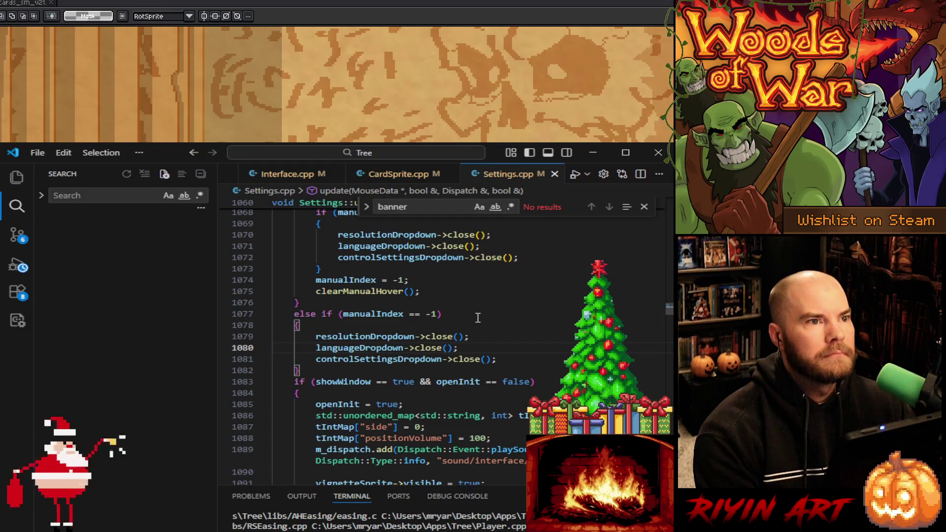
Step: Load the saved game from the Woods of War title menu
scroll(478, 318, down, 4)
scroll(479, 320, up, 4)
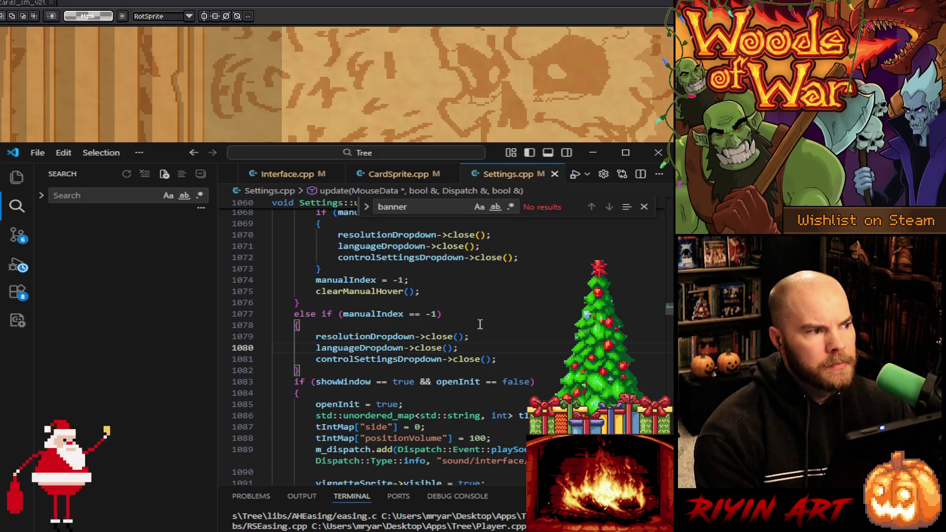
click(480, 324)
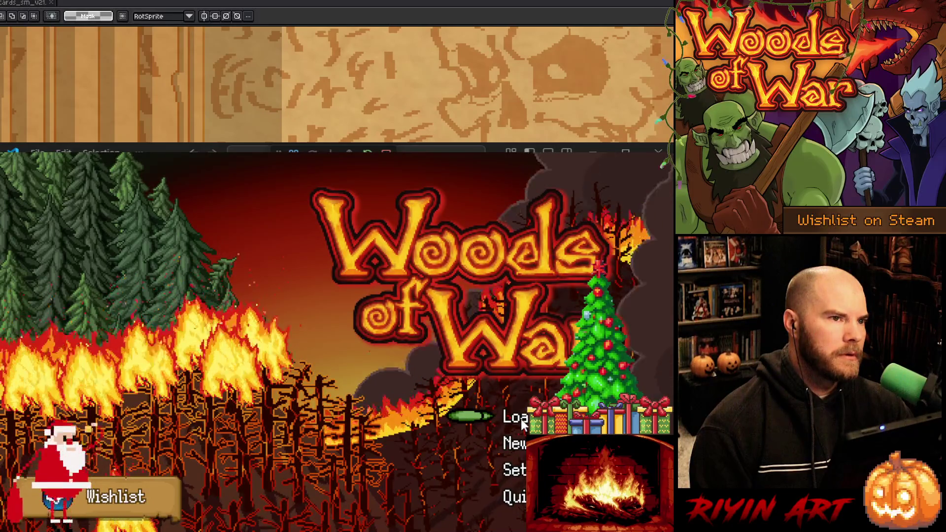
click(521, 419)
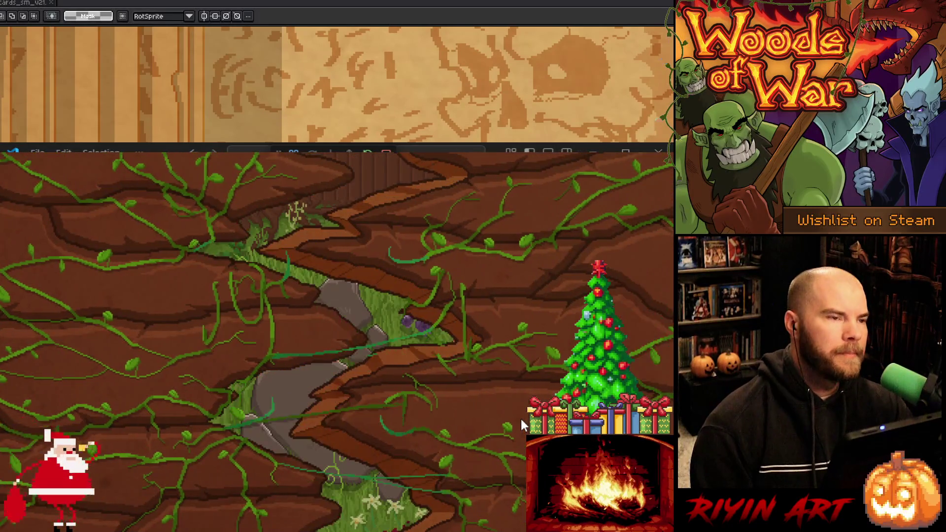